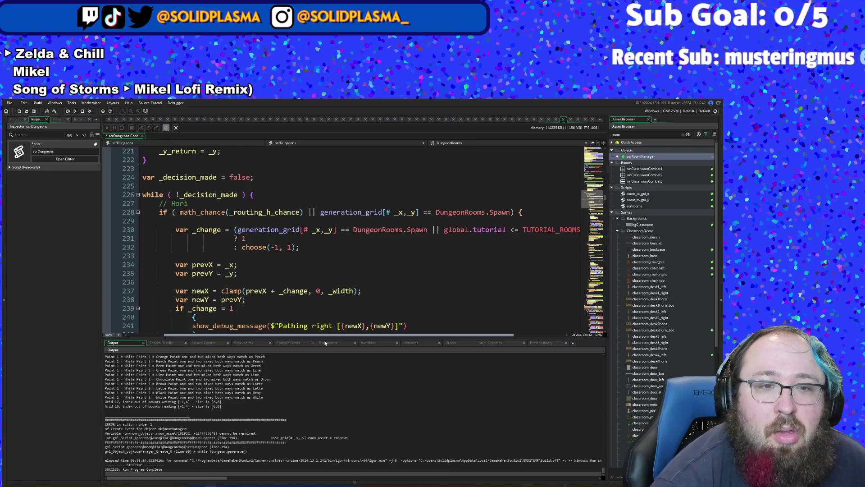
- Change line 237's newX clamp lower bound from 0 to 1: clamp(prevX + _change, 1, _width)
scroll(319, 337, "left", 1)
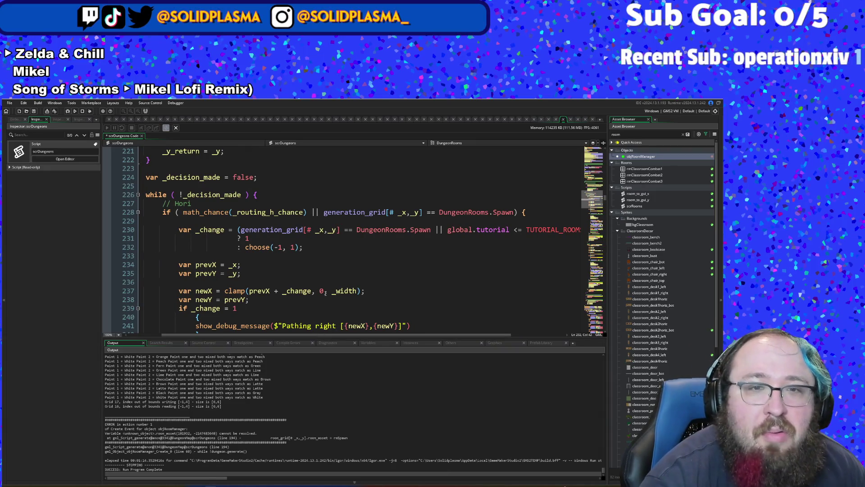
scroll(325, 292, "down", 4)
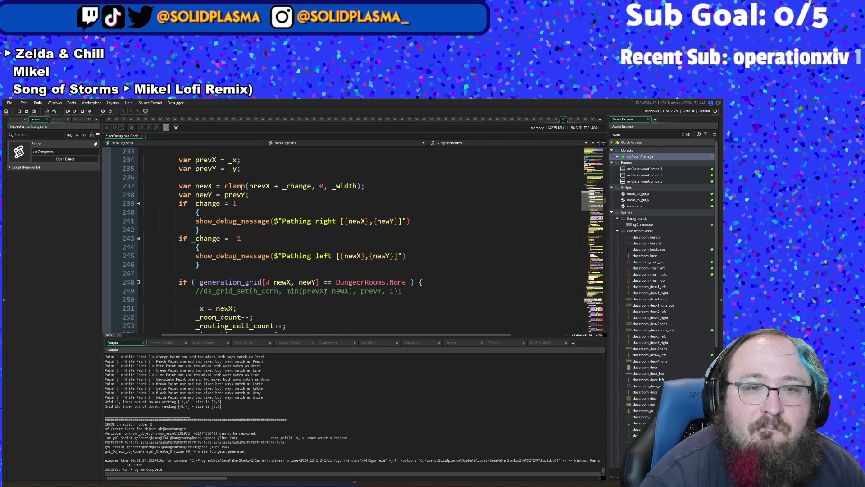
left_click(318, 192)
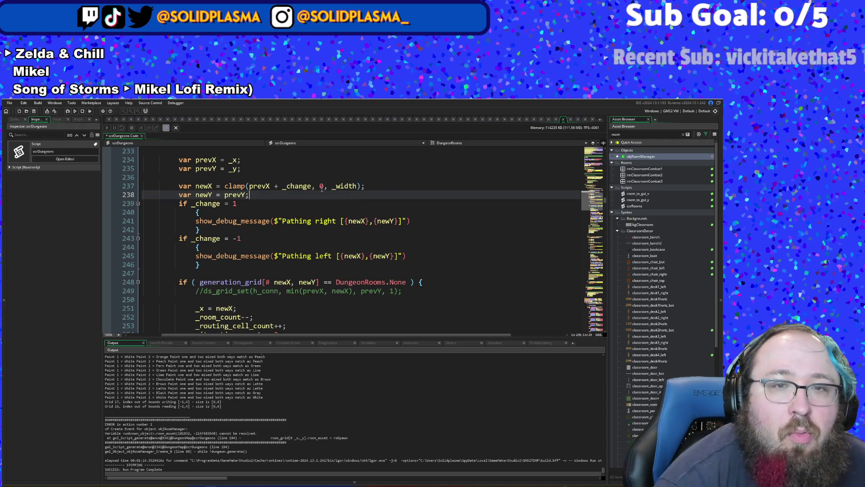
double_click(322, 186)
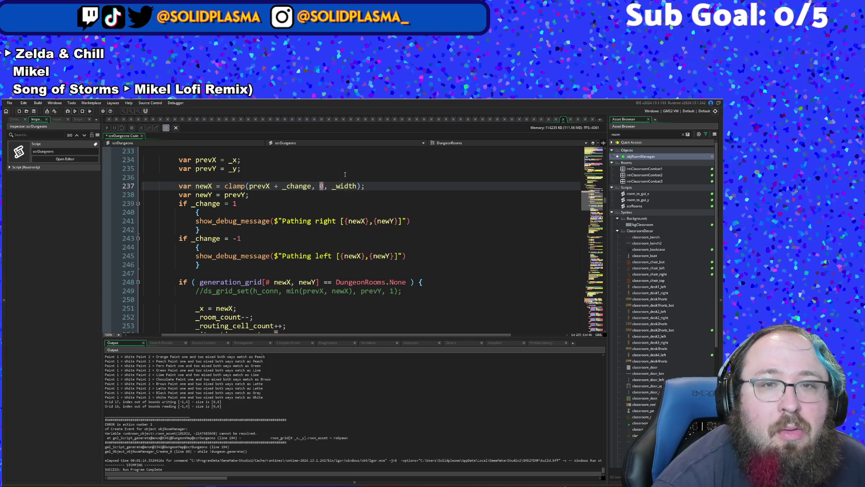
mouse_move(235, 187)
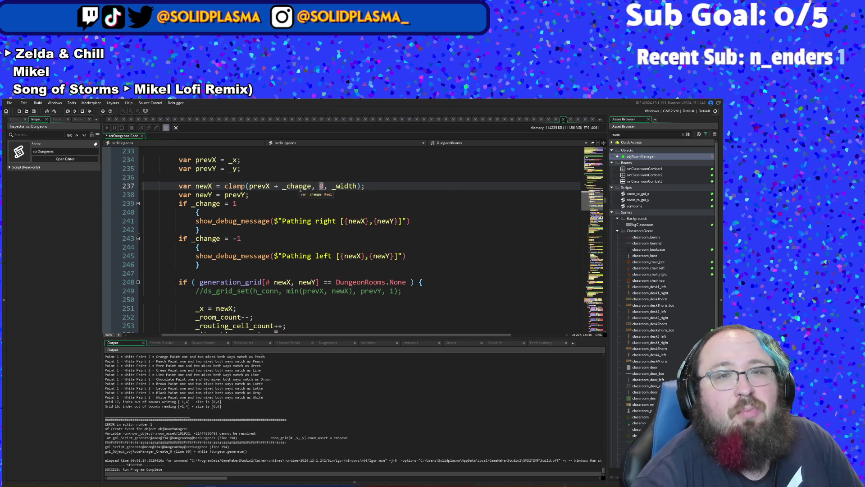
left_click(324, 186)
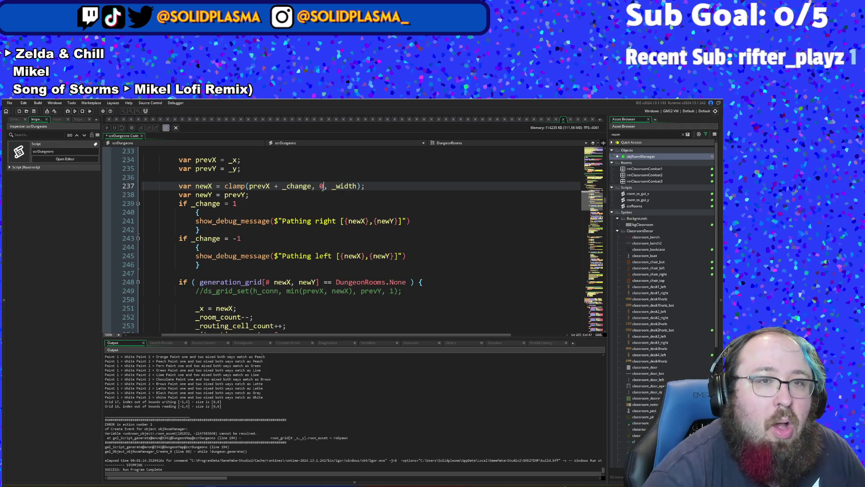
key("BackSpace")
type("1")
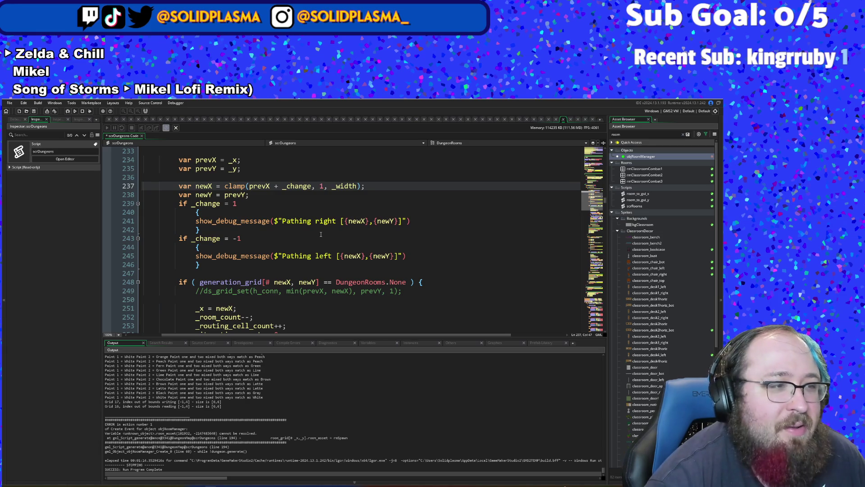
scroll(321, 234, "down", 6)
scroll(321, 234, "down", 6)
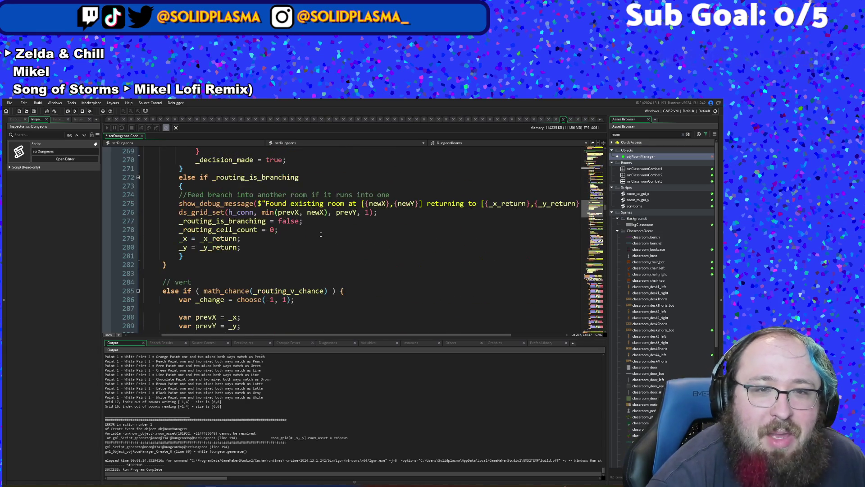
scroll(321, 234, "down", 2)
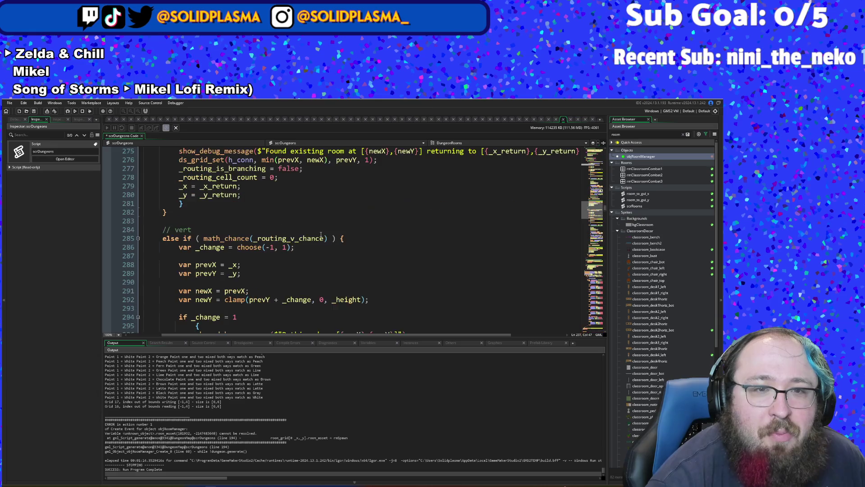
scroll(321, 233, "down", 2)
scroll(321, 234, "up", 20)
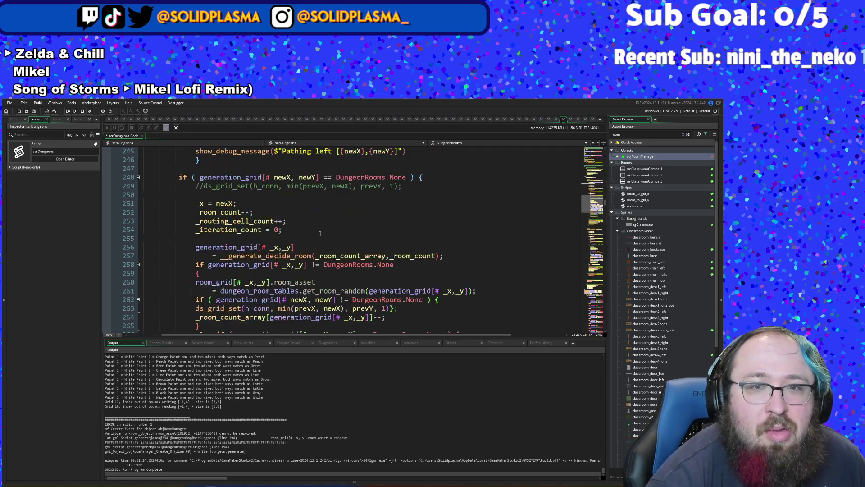
scroll(320, 233, "up", 2)
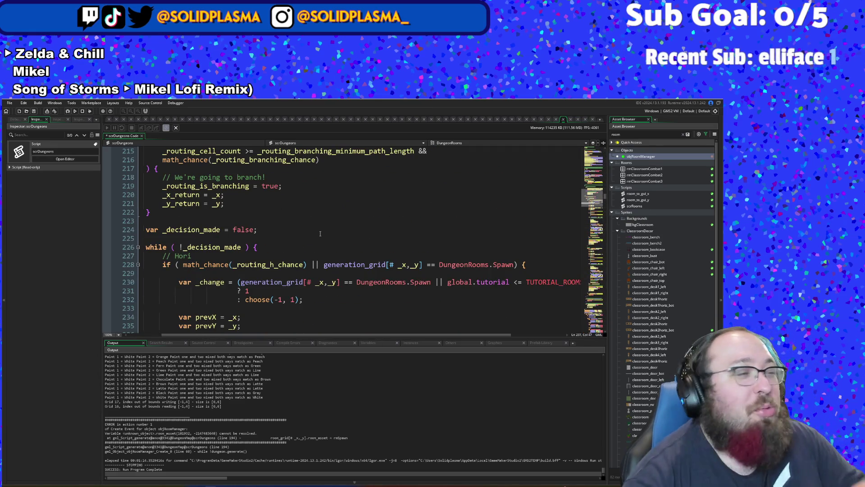
scroll(320, 234, "up", 4)
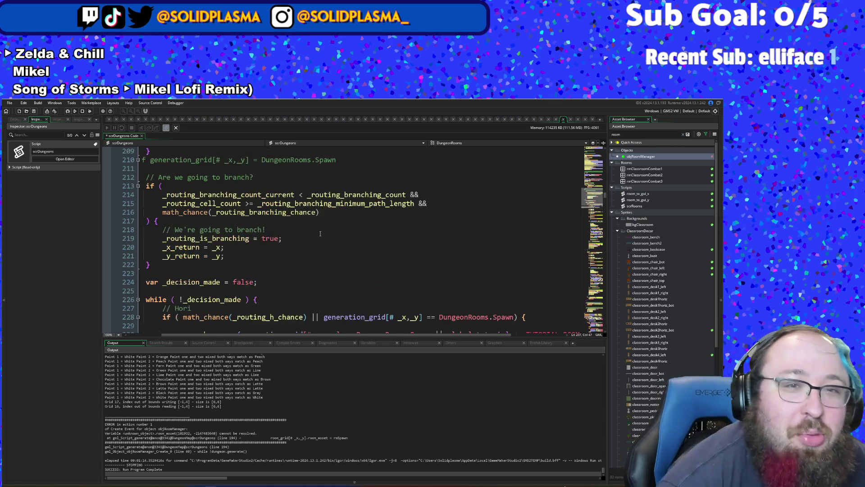
scroll(321, 234, "up", 6)
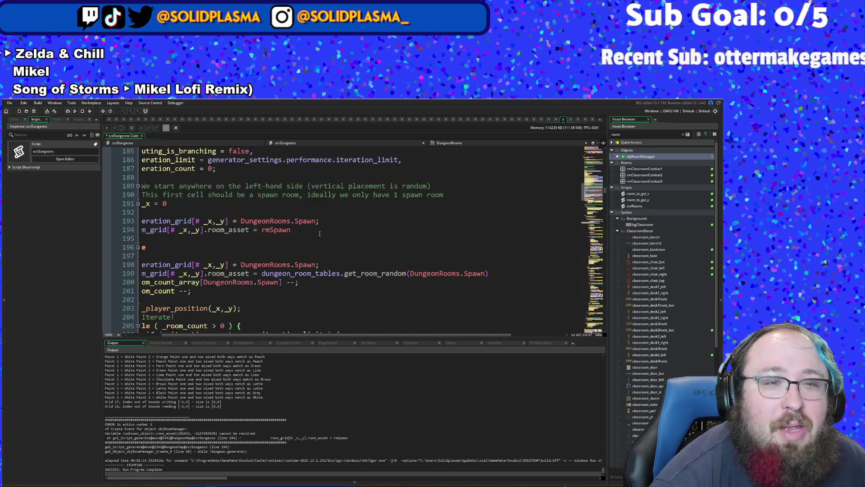
scroll(320, 234, "down", 2)
left_click_drag(236, 337, 203, 338)
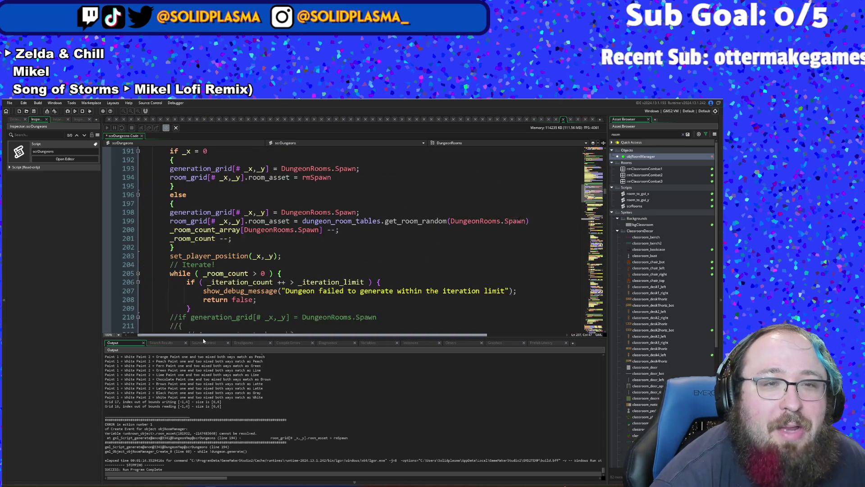
scroll(209, 304, "up", 2)
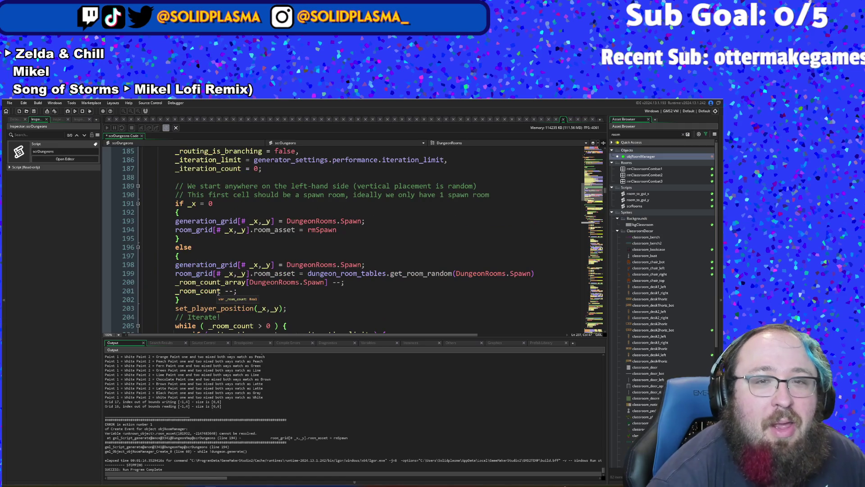
left_click(214, 255)
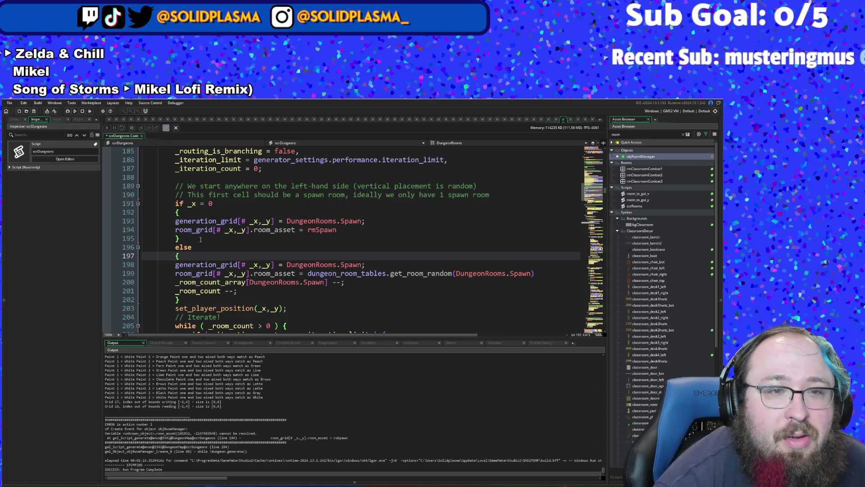
scroll(200, 239, "down", 2)
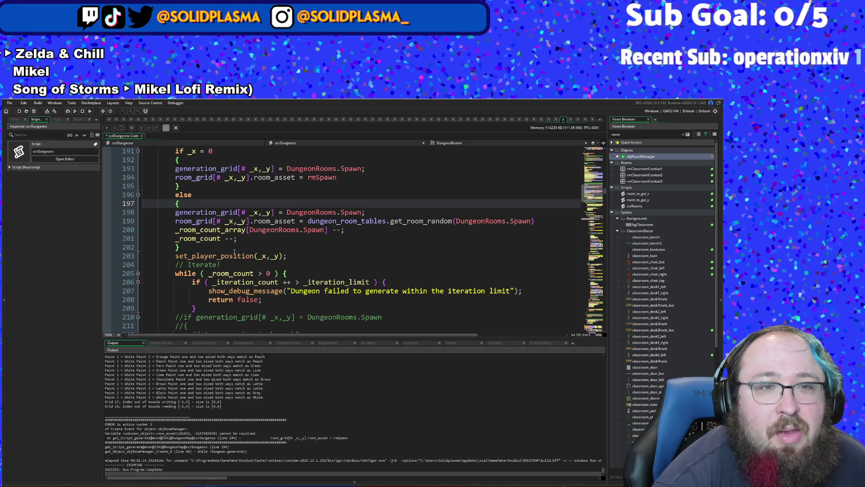
scroll(234, 252, "up", 2)
- Delete the '} else {' lines after the rmSpawn assignment and add an _x++ line
left_click(204, 250)
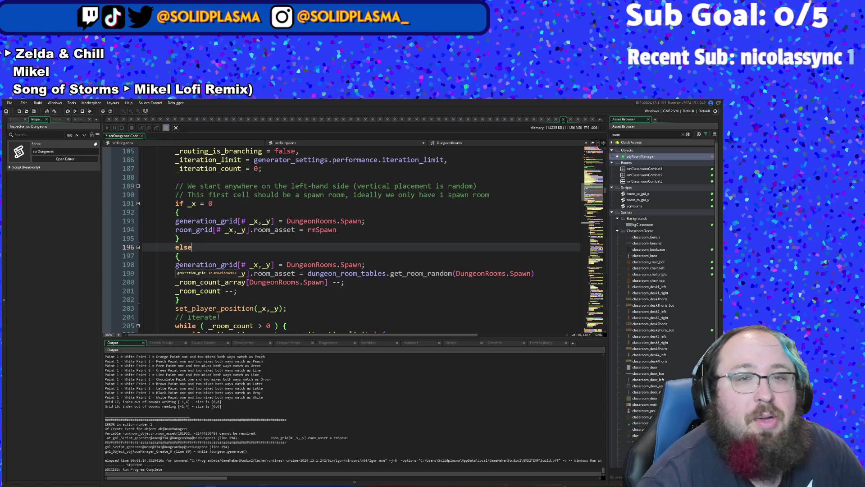
mouse_move(182, 258)
left_mouse_down()
mouse_move(142, 247)
mouse_move(140, 229)
mouse_move(139, 237)
left_mouse_up()
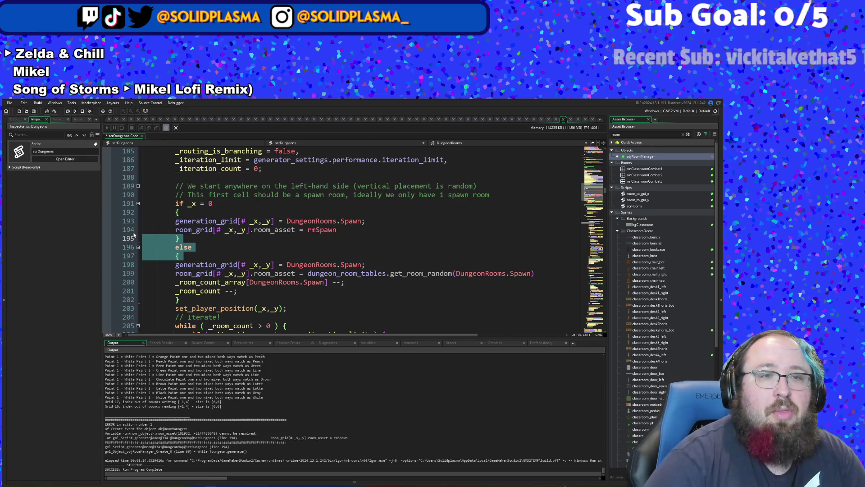
key("Delete")
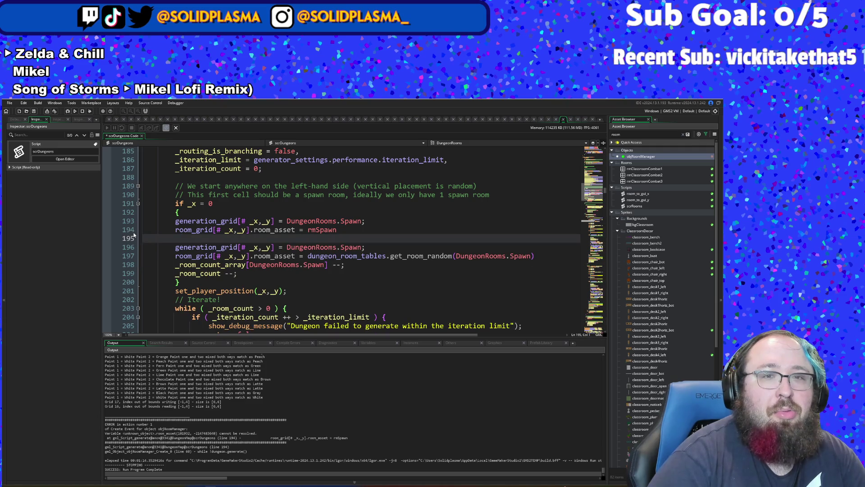
key("Tab")
key("Tab")
type("_")
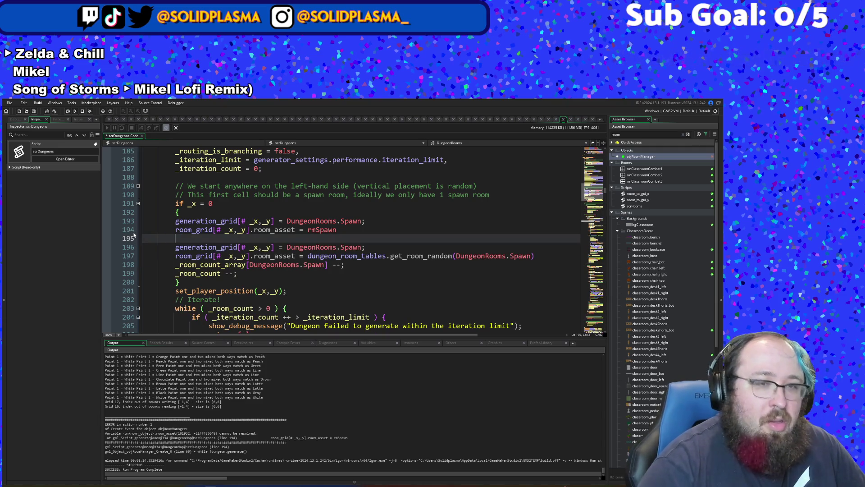
type("x")
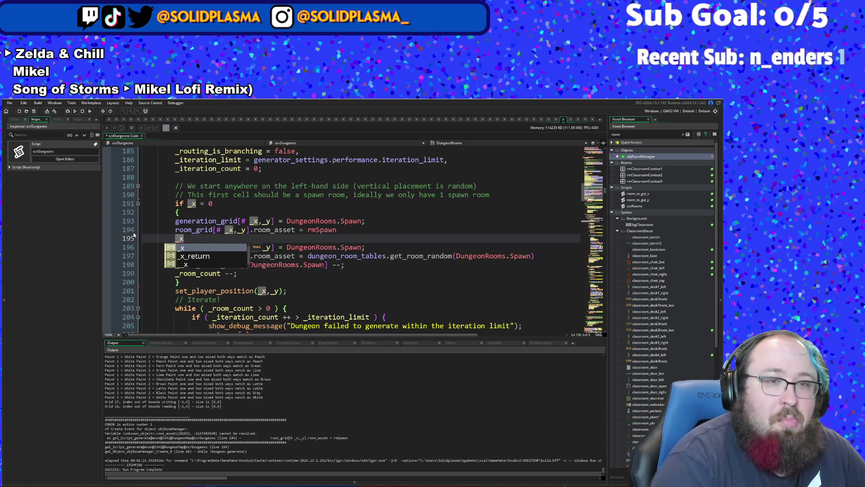
type("++")
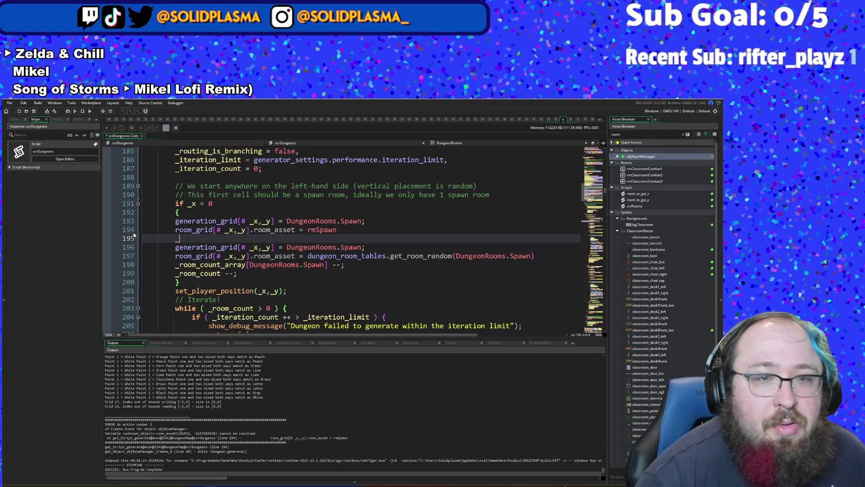
type("x++")
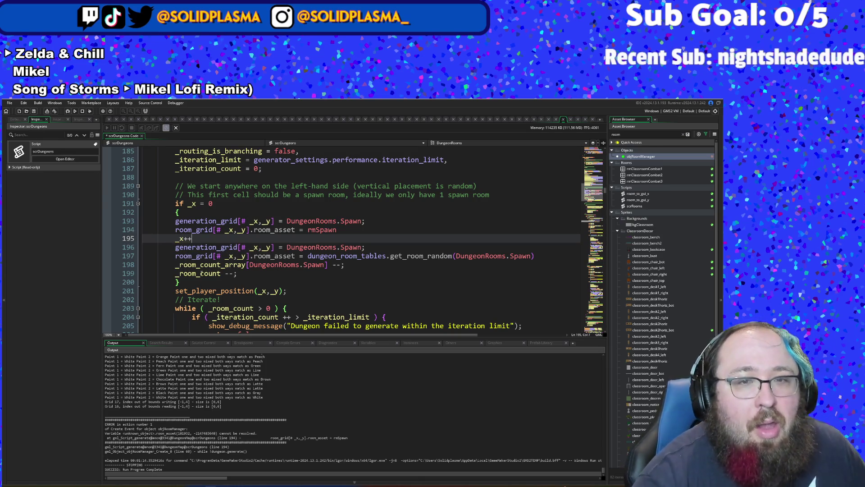
- Highlight the uses of _x below to check the new increment
left_click(256, 291)
left_click(271, 265)
left_click(230, 256)
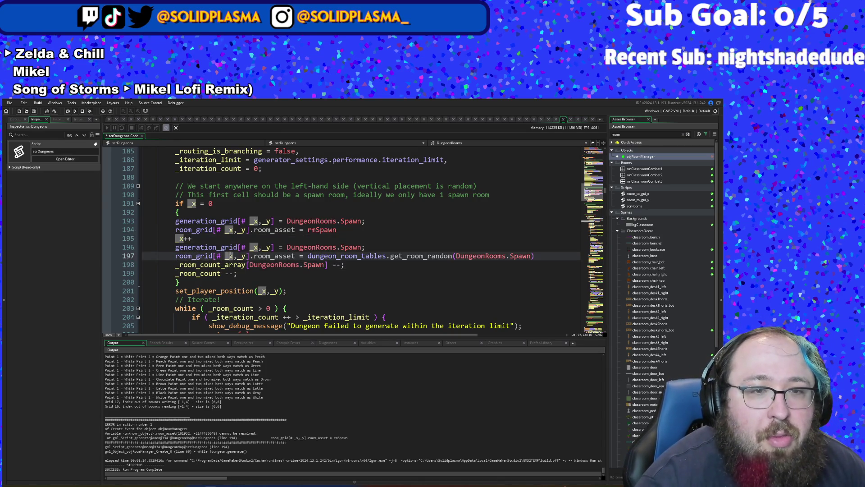
scroll(234, 267, "up", 4)
scroll(237, 279, "down", 2)
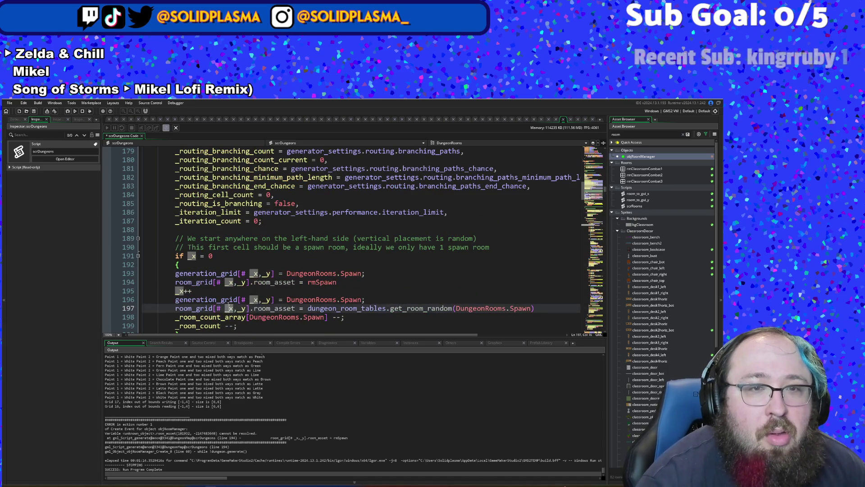
- Change _x's starting value from 1 to 0
scroll(239, 294, "up", 2)
scroll(241, 280, "up", 2)
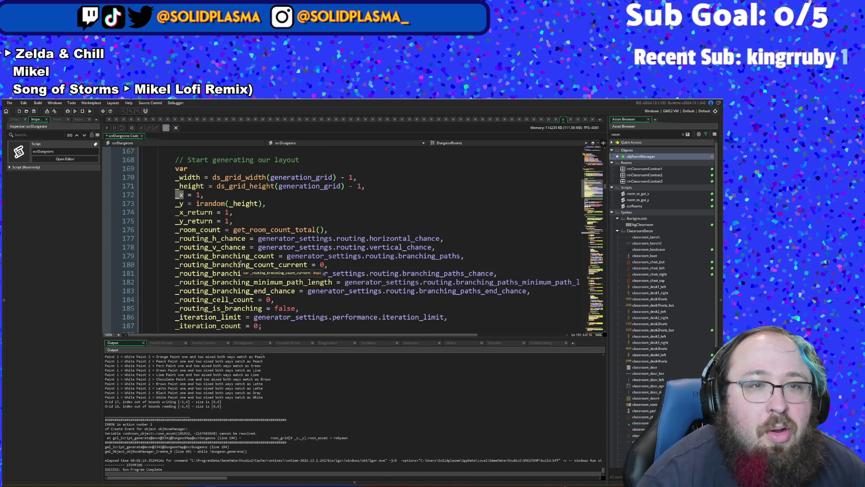
left_click(199, 195)
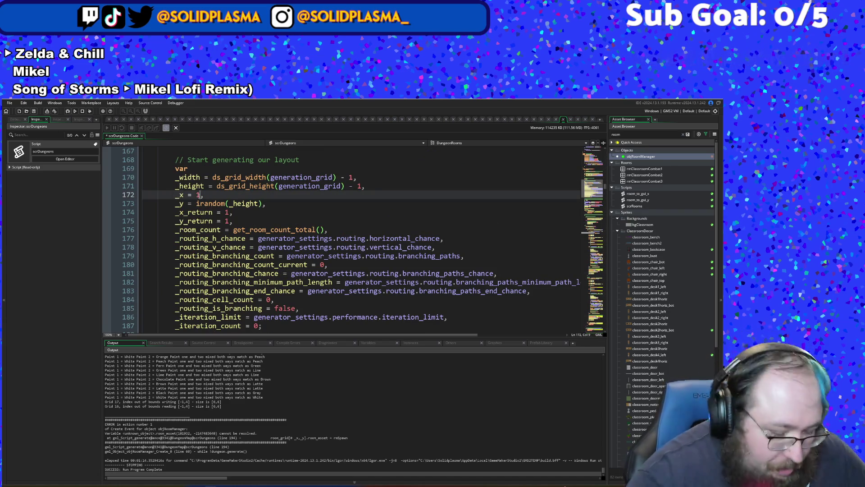
key("BackSpace")
type("0")
- Set _x_return and _y_return to start at 0 instead of 1
key("Down")
key("Down")
key("Down")
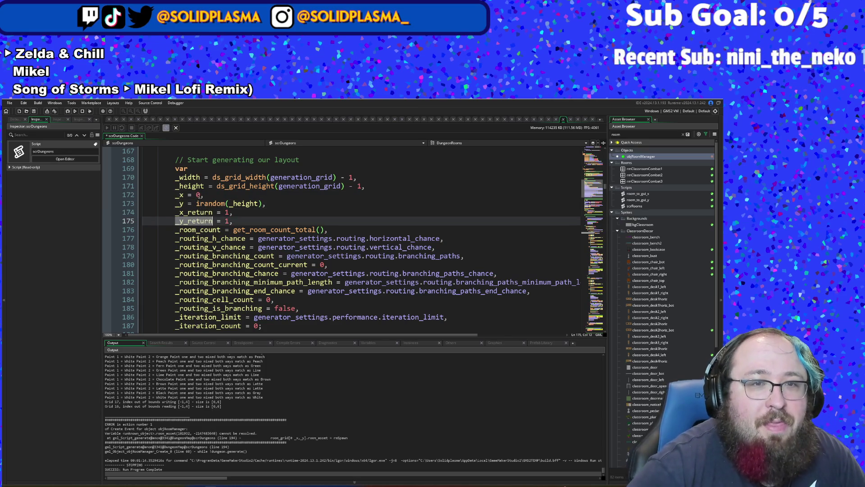
key("Right")
key("Right")
key("Right")
key("BackSpace")
type("0")
key("Up")
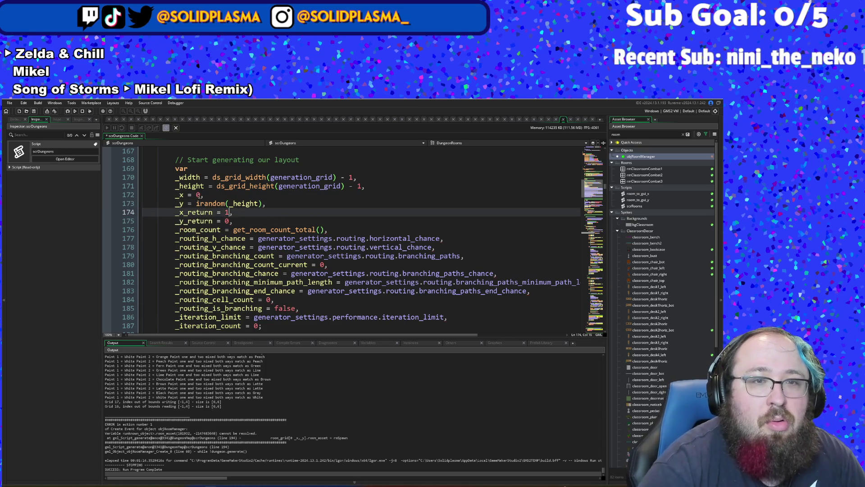
key("BackSpace")
type("0")
scroll(198, 226, "up", 2)
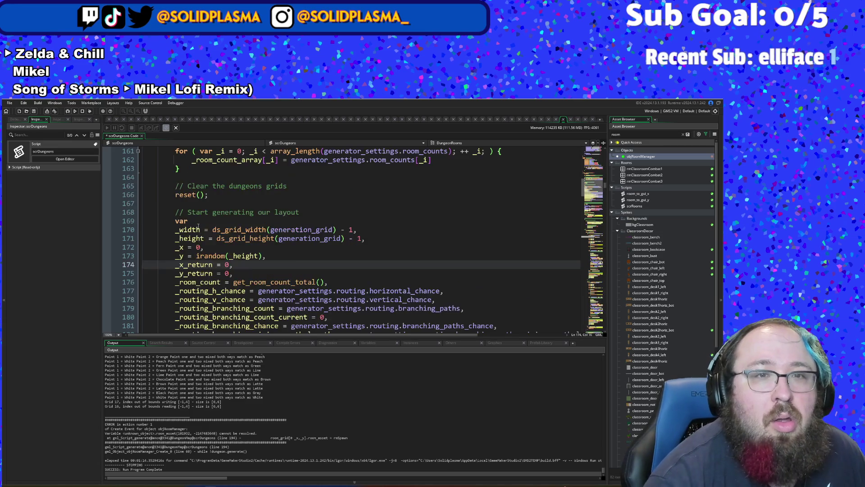
scroll(199, 227, "down", 4)
scroll(198, 227, "up", 2)
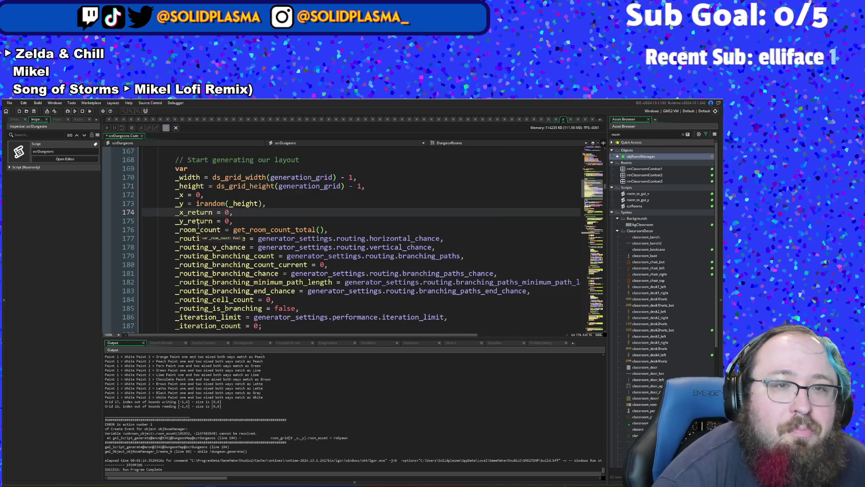
left_click(221, 273)
scroll(221, 273, "down", 6)
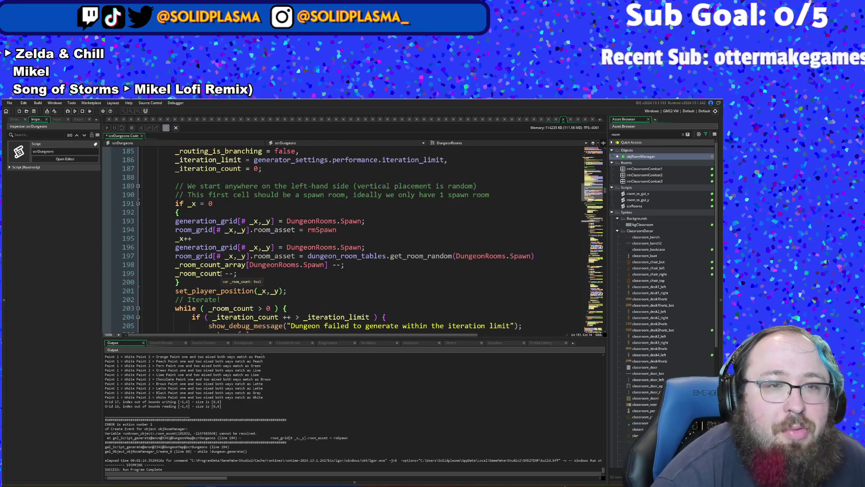
scroll(220, 273, "down", 10)
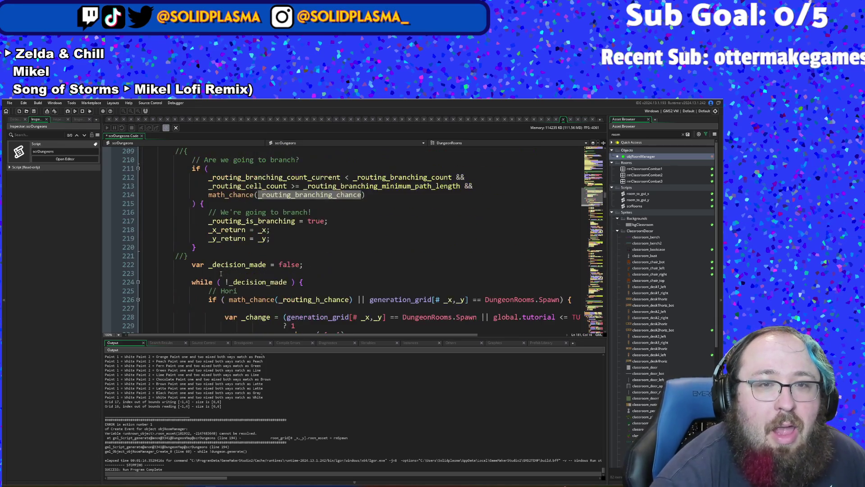
scroll(221, 273, "down", 4)
scroll(331, 253, "up", 2)
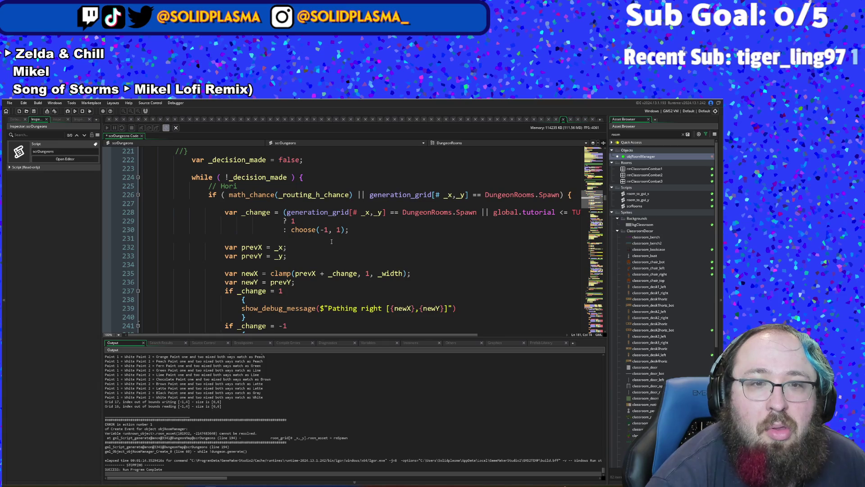
scroll(332, 242, "down", 20)
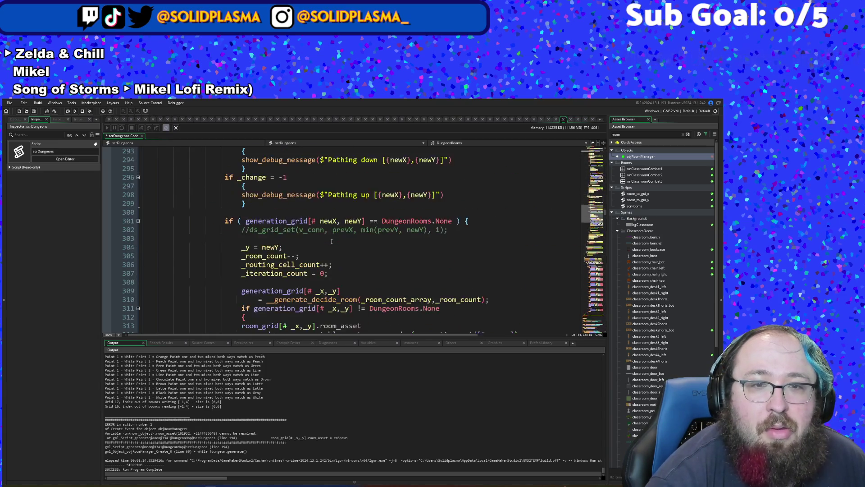
scroll(331, 242, "down", 6)
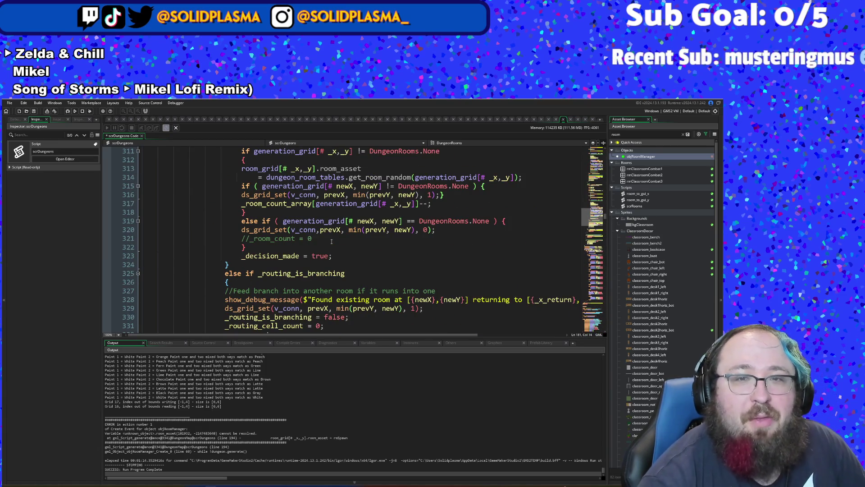
left_click(331, 241)
scroll(331, 241, "down", 4)
scroll(331, 241, "up", 4)
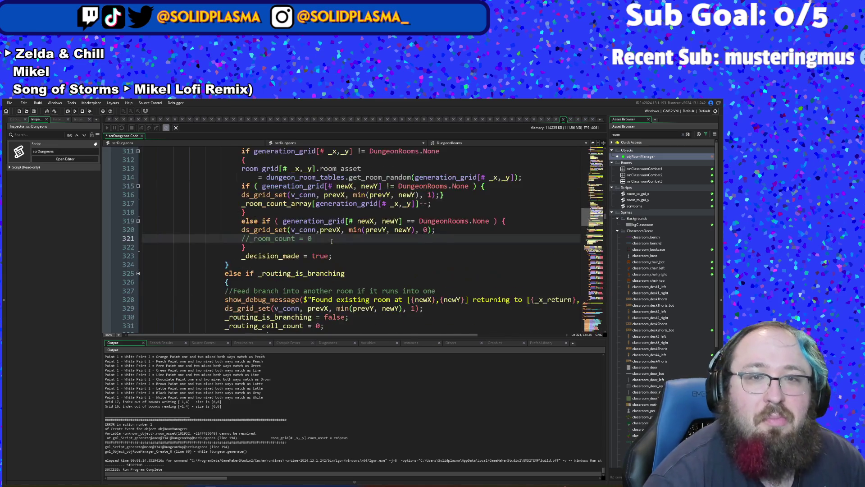
scroll(331, 241, "up", 4)
double_click(400, 282)
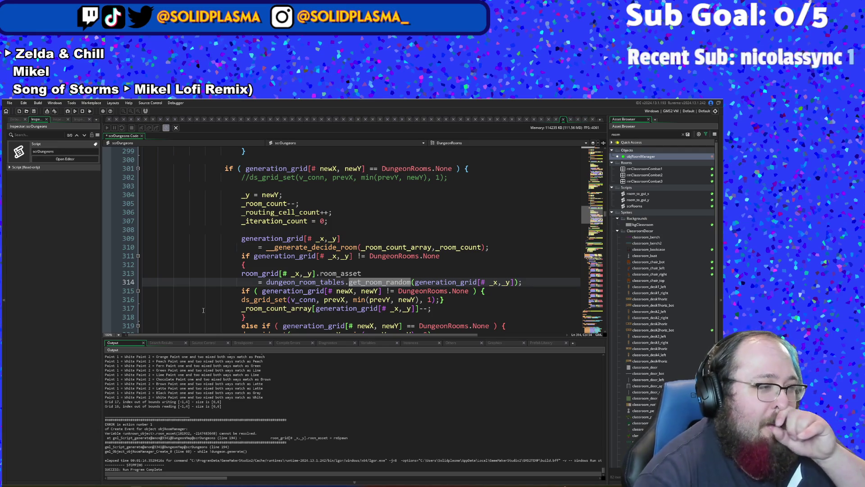
scroll(263, 315, "up", 4)
scroll(263, 315, "up", 2)
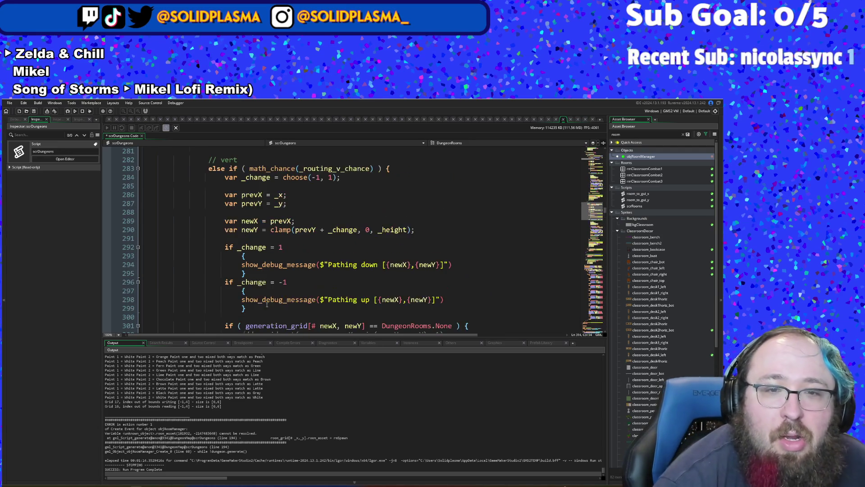
scroll(266, 307, "down", 2)
left_click(269, 300)
scroll(268, 299, "down", 10)
scroll(268, 299, "down", 4)
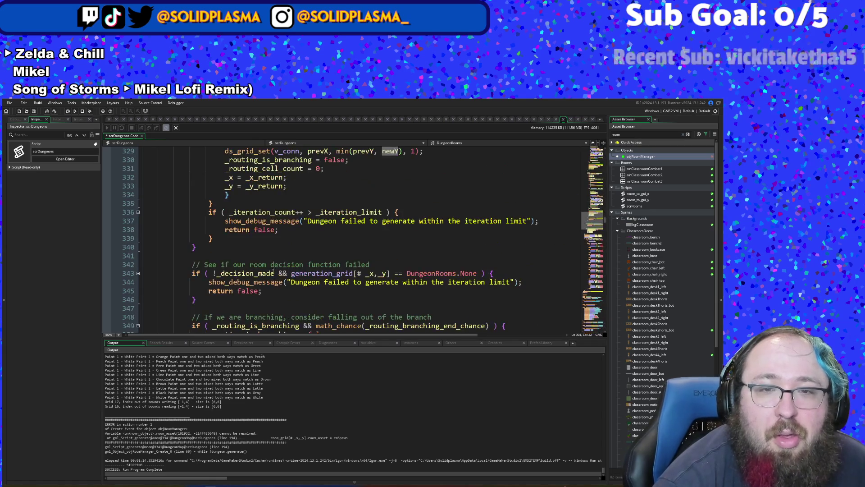
scroll(273, 270, "down", 4)
scroll(415, 206, "down", 4)
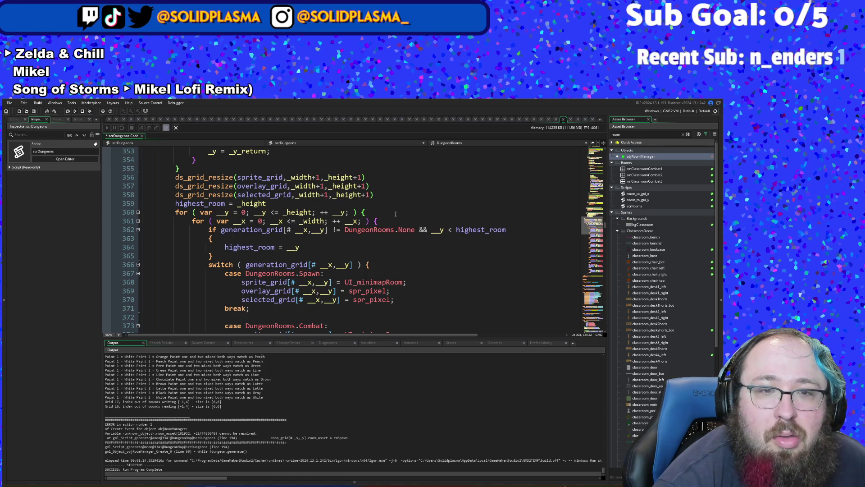
scroll(367, 243, "up", 20)
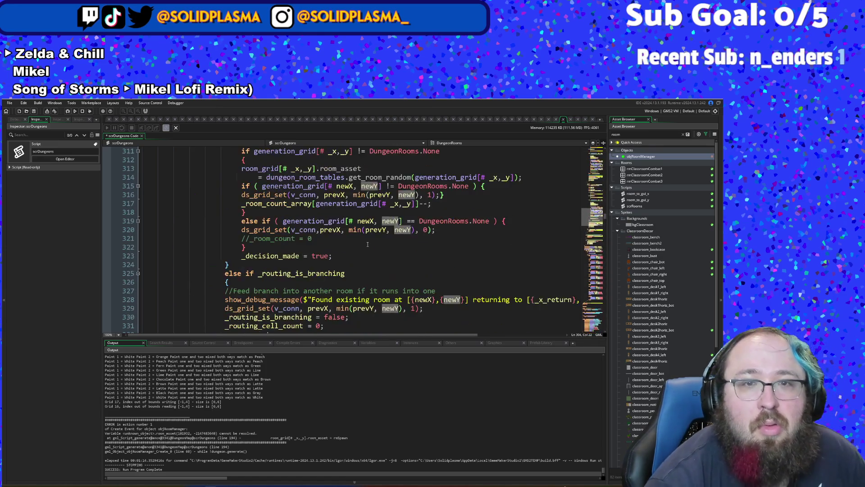
scroll(371, 241, "up", 8)
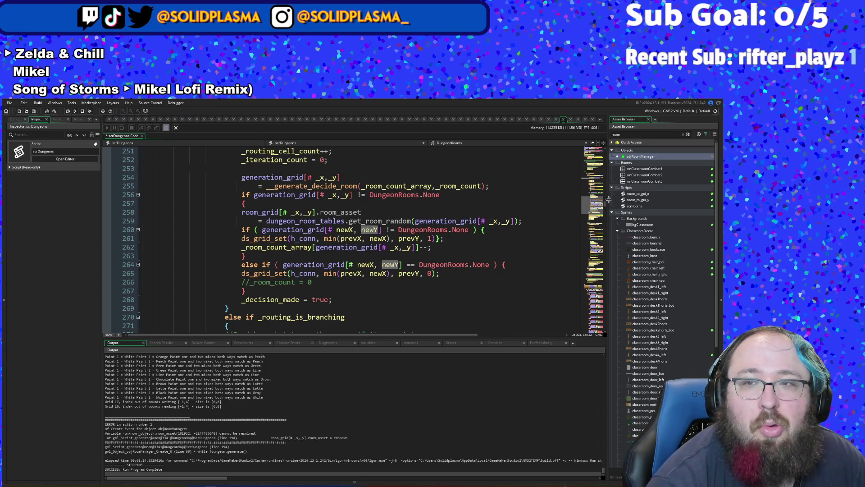
left_click_drag(607, 206, 607, 149)
scroll(421, 244, "down", 6)
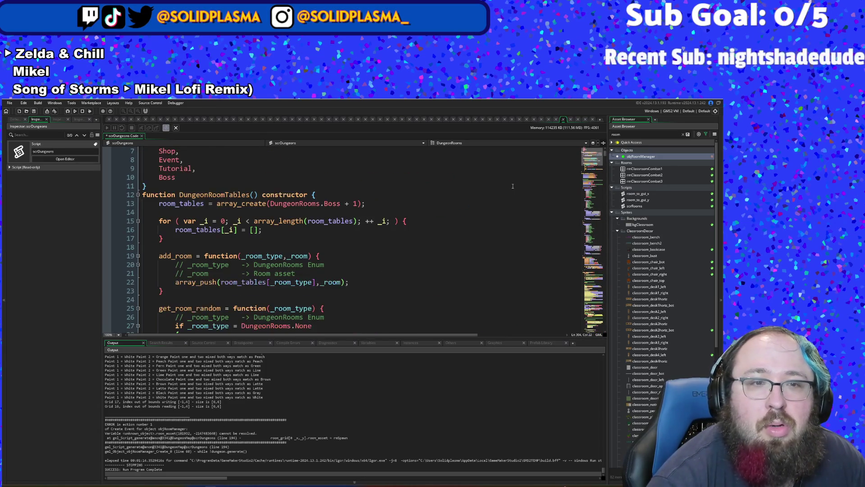
scroll(410, 246, "up", 2)
scroll(398, 248, "up", 2)
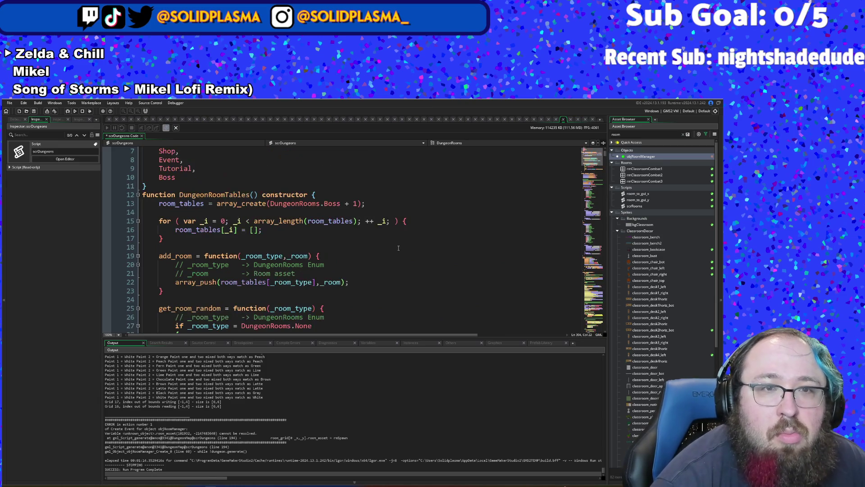
scroll(396, 252, "down", 2)
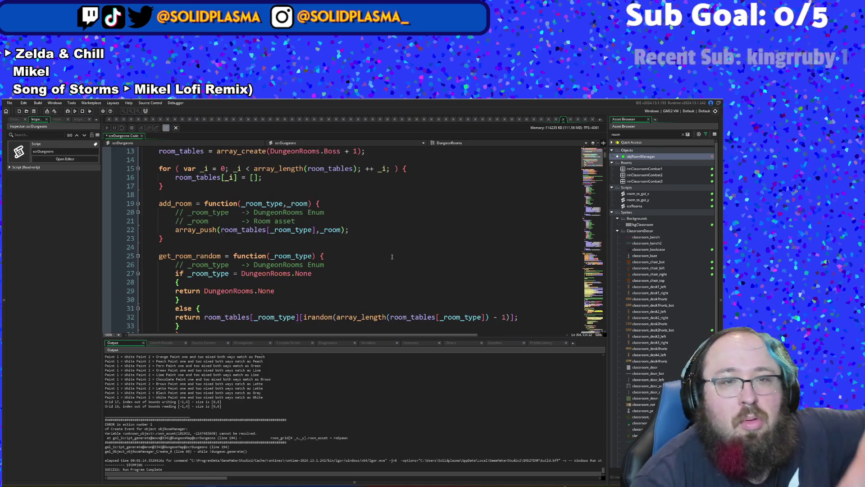
left_click(303, 247)
scroll(303, 242, "up", 2)
left_click(260, 282)
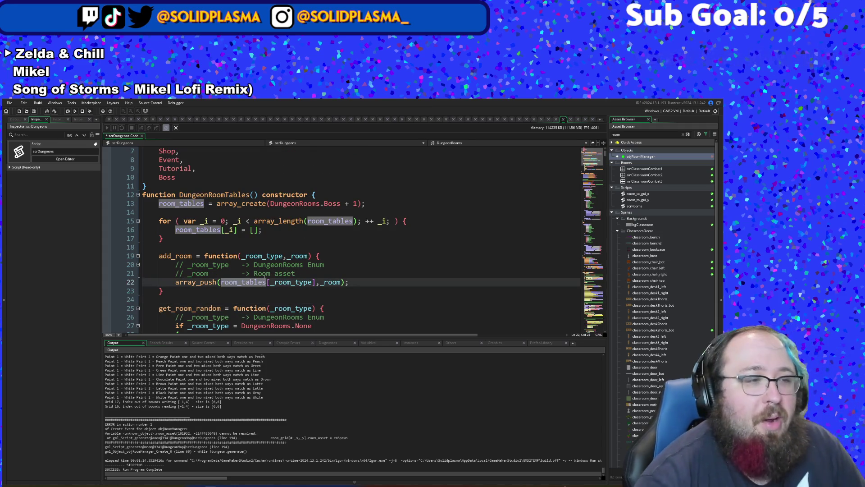
scroll(260, 282, "down", 2)
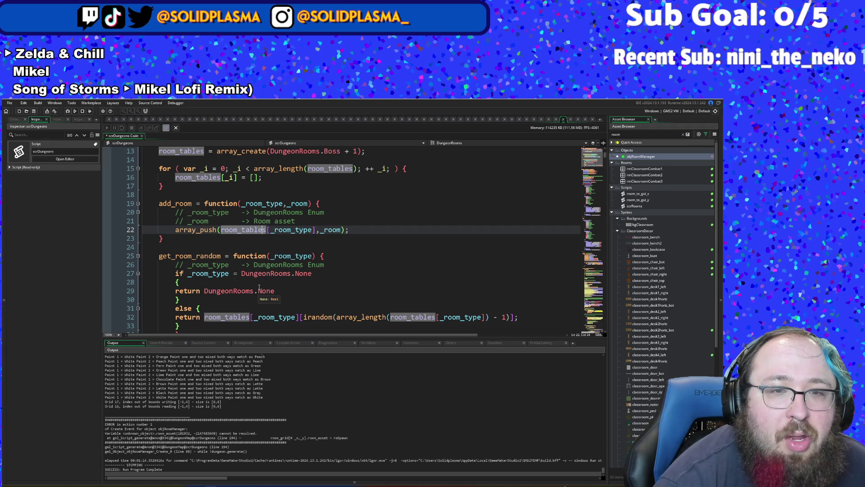
scroll(260, 287, "up", 4)
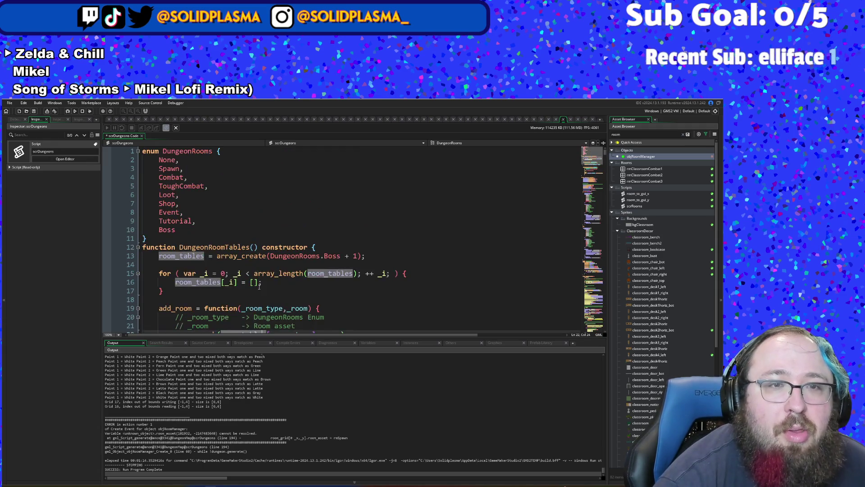
scroll(261, 284, "down", 16)
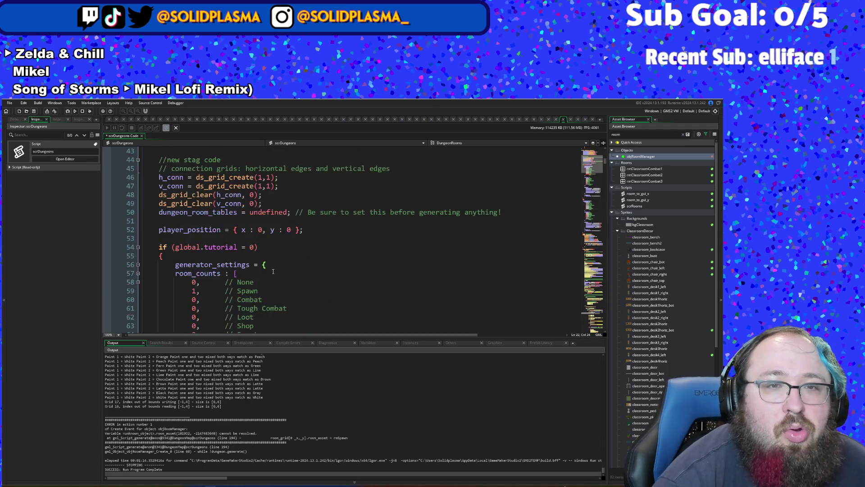
scroll(273, 271, "up", 2)
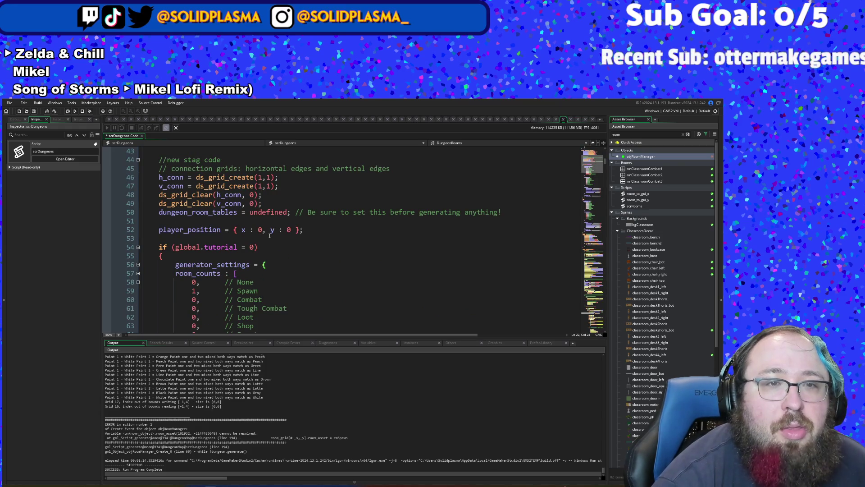
scroll(265, 227, "down", 16)
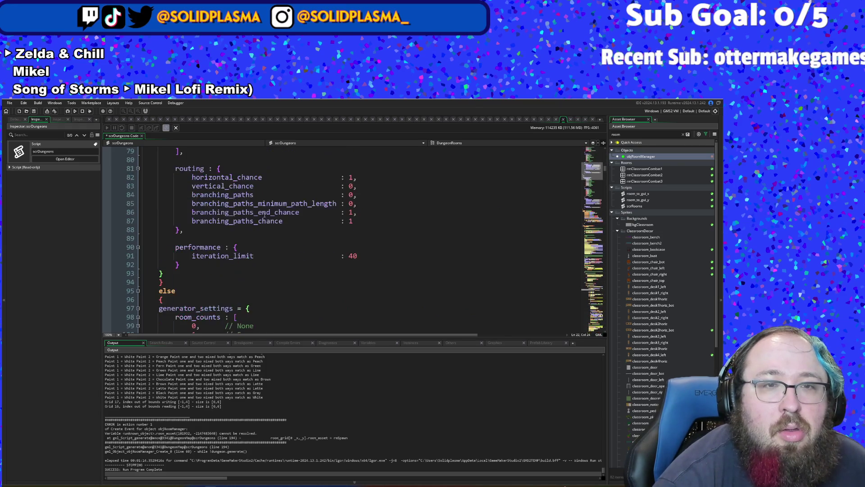
scroll(265, 214, "down", 14)
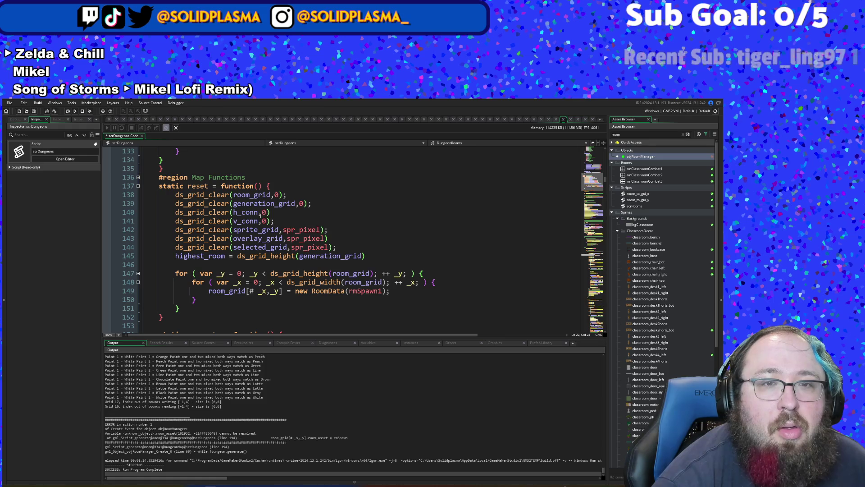
left_click(247, 232)
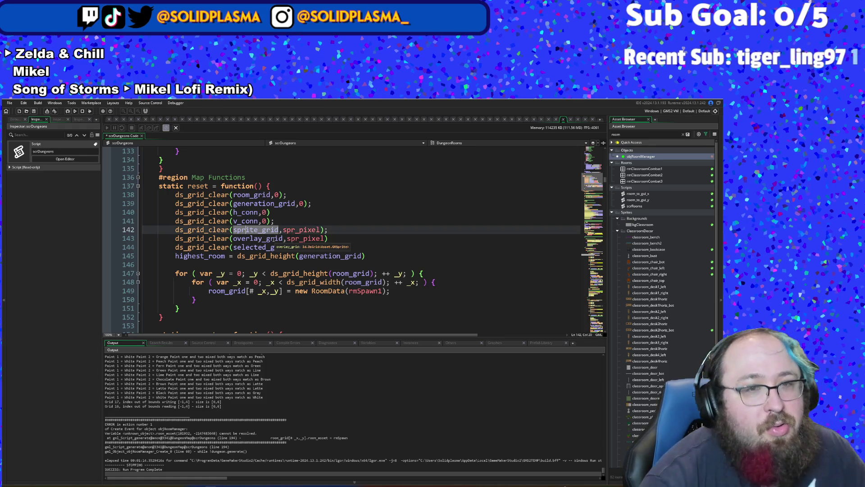
scroll(273, 250, "down", 2)
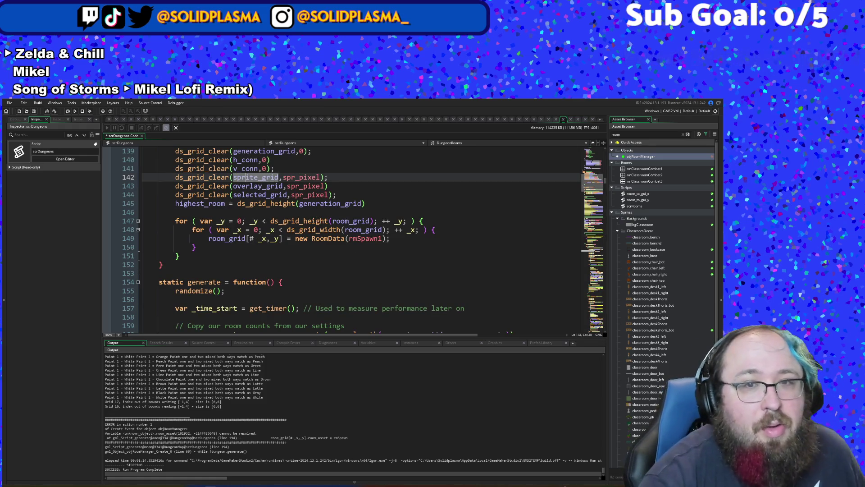
scroll(272, 249, "up", 2)
scroll(273, 249, "down", 4)
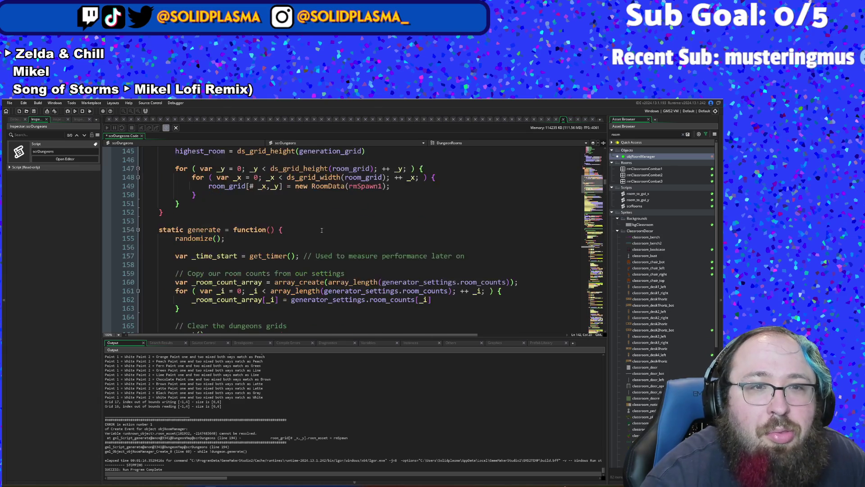
scroll(273, 249, "up", 2)
scroll(322, 230, "down", 6)
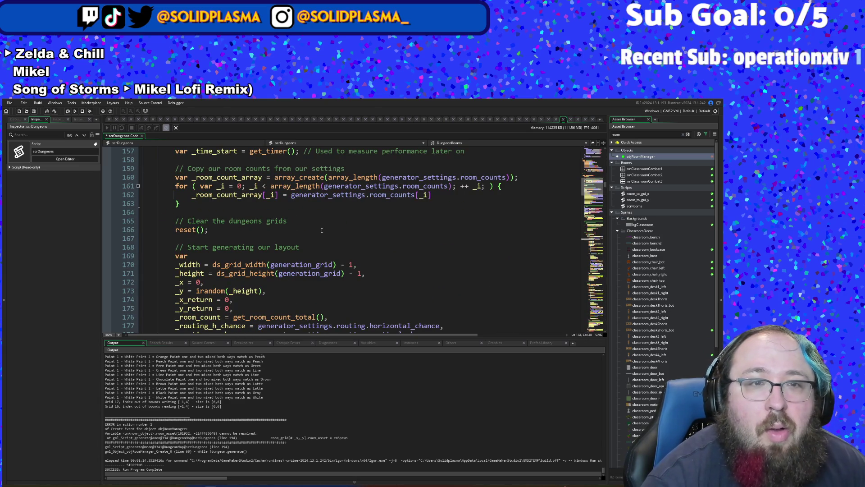
scroll(322, 231, "down", 2)
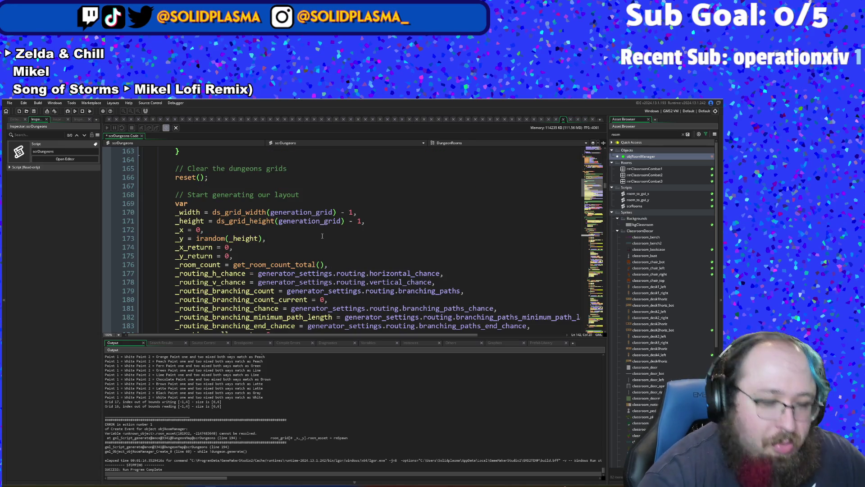
- Search scrDungeons for '_width =' and go to its assignment on line 484
key("ctrl+f")
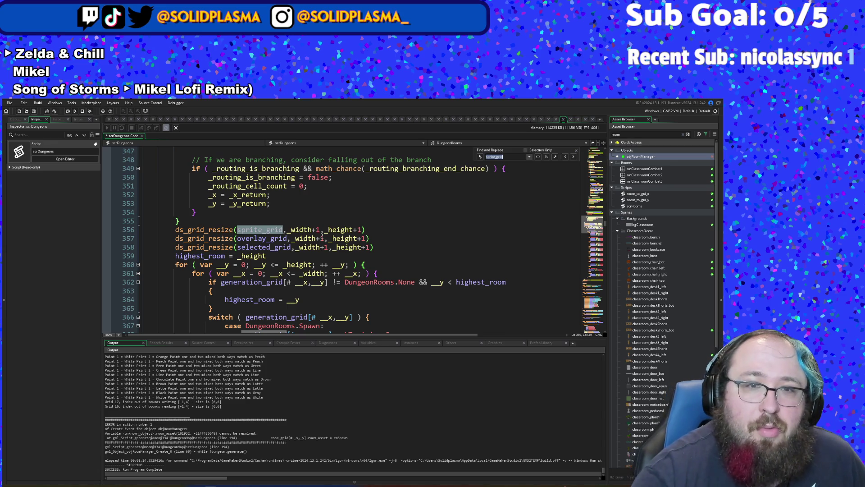
type("_width")
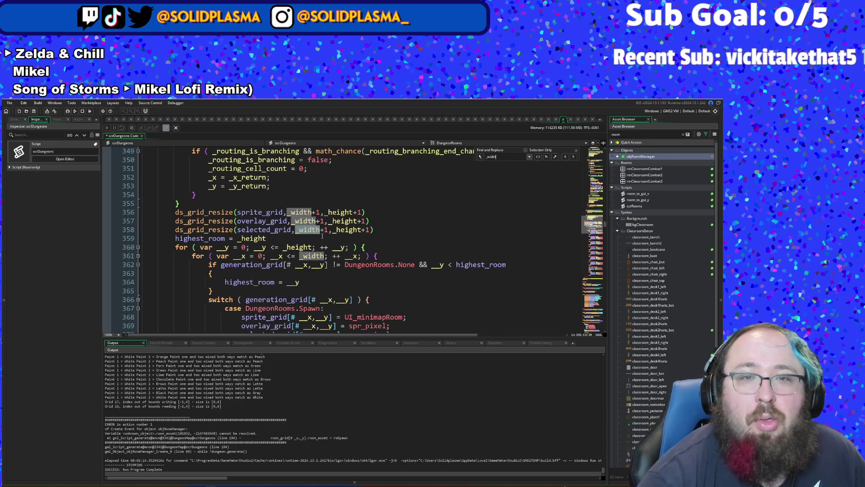
type(" =")
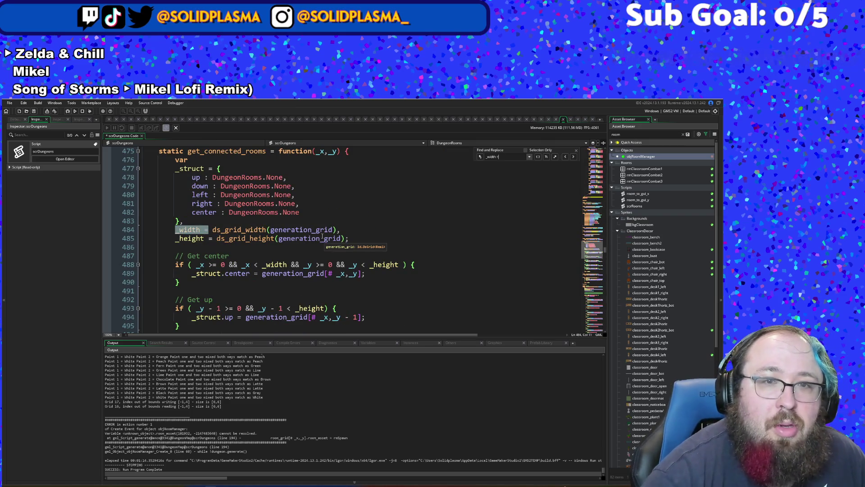
left_click(316, 231)
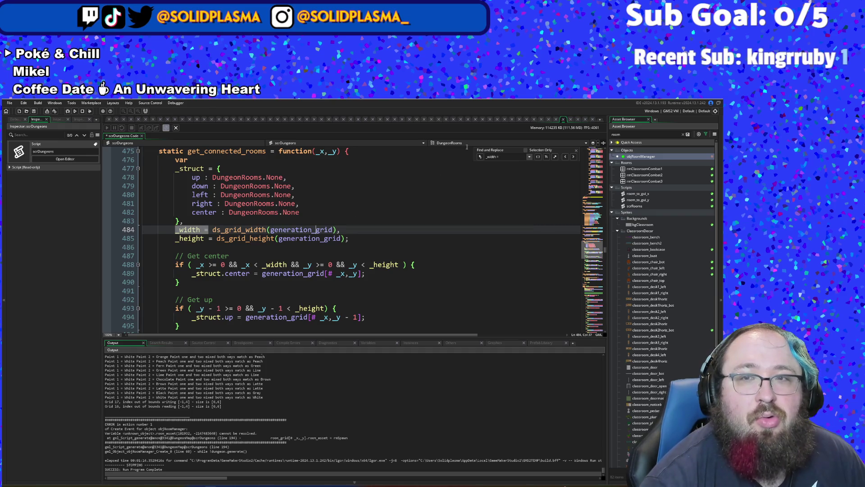
- Search for 'generation_grid =' to find its ds_grid_create(1,1) on line 39, then clear the search
left_click(501, 160)
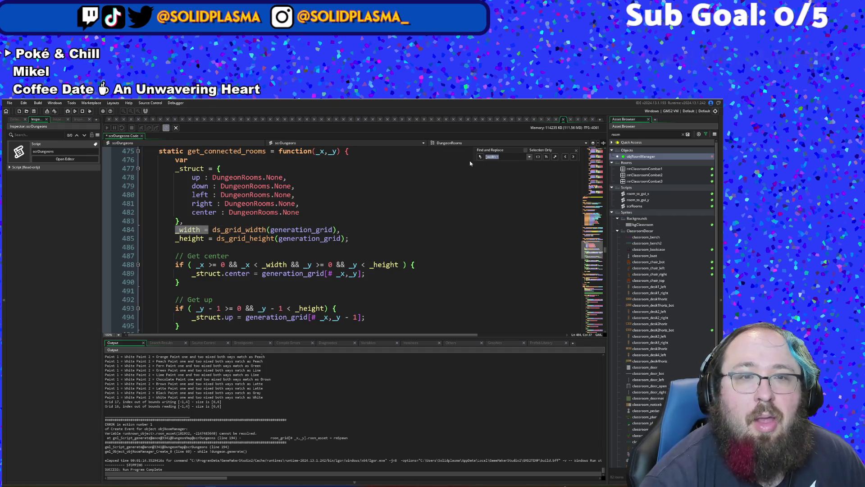
type("generatio")
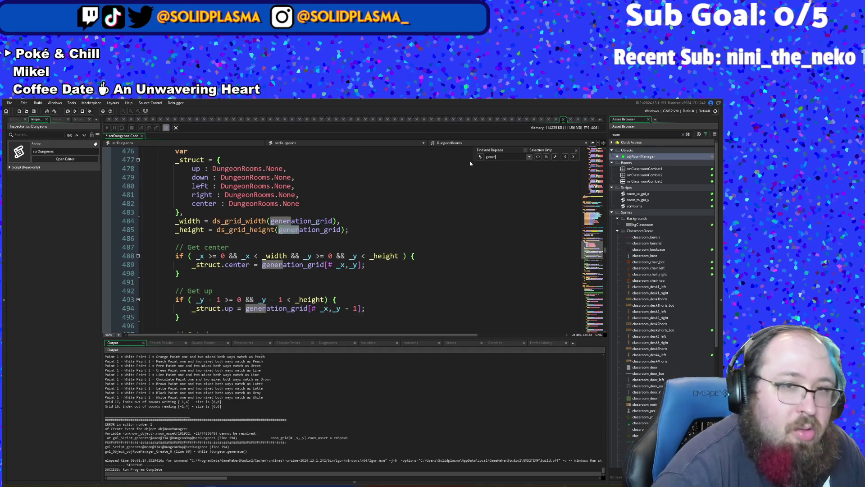
type("n_grid")
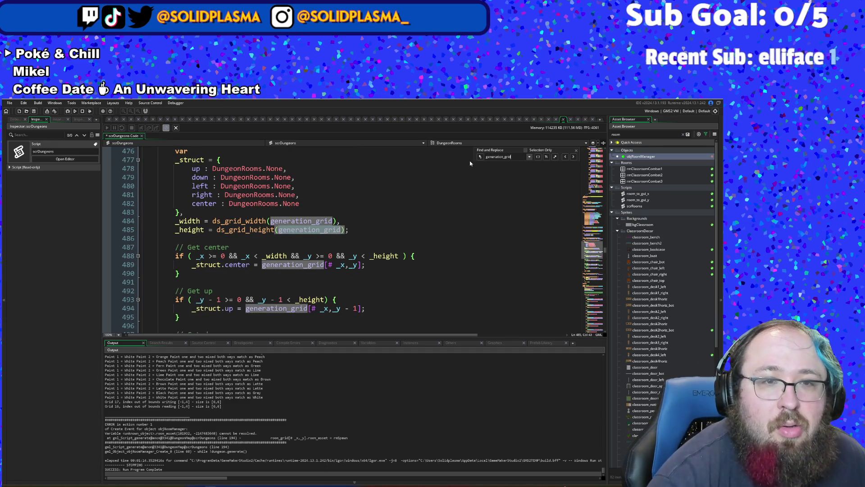
type(" =")
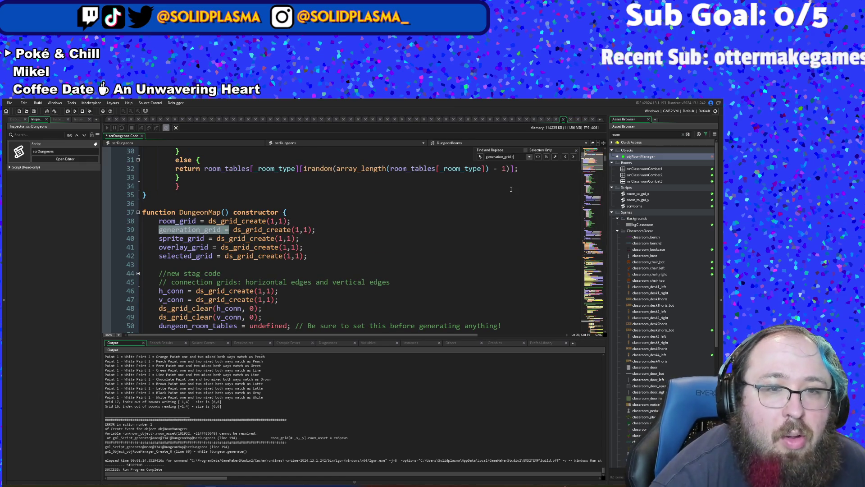
scroll(381, 245, "down", 4)
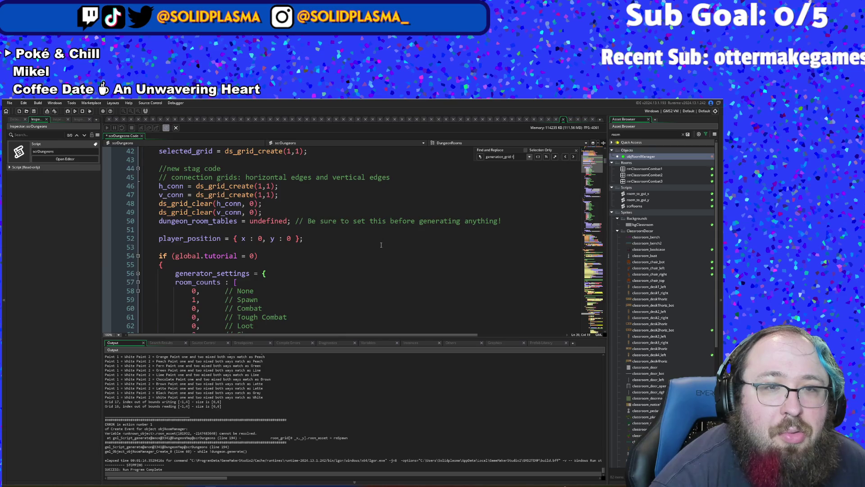
scroll(440, 176, "up", 2)
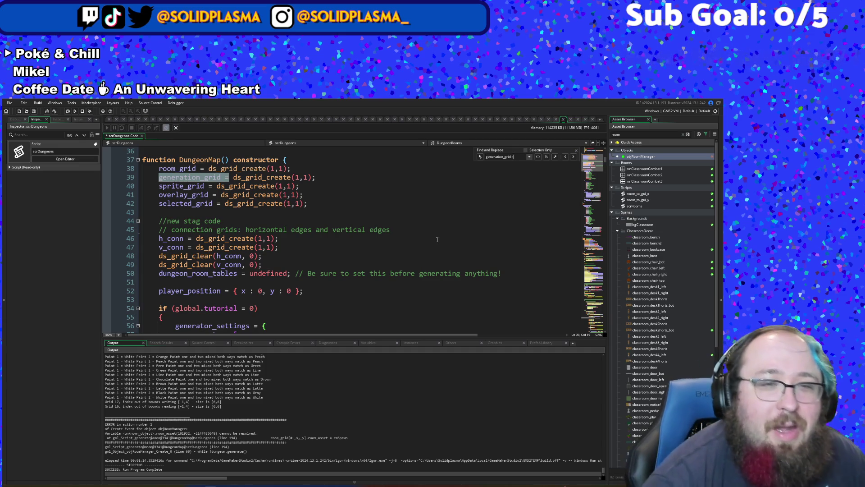
scroll(435, 242, "up", 2)
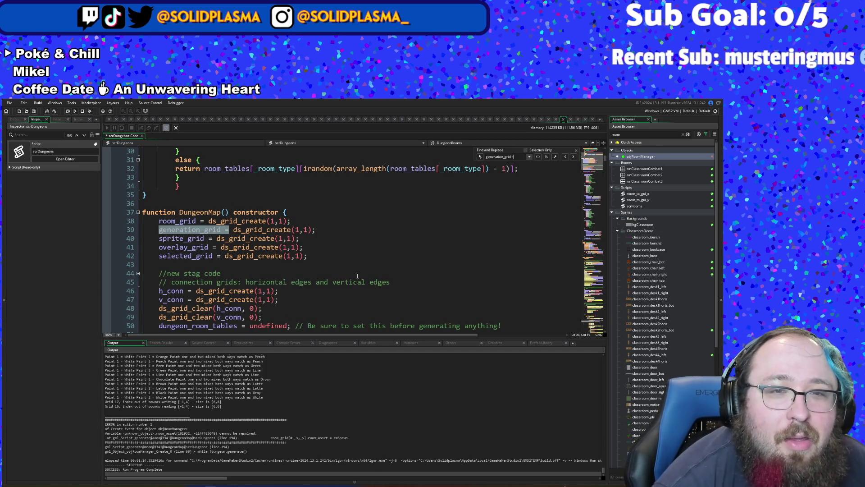
scroll(355, 276, "down", 2)
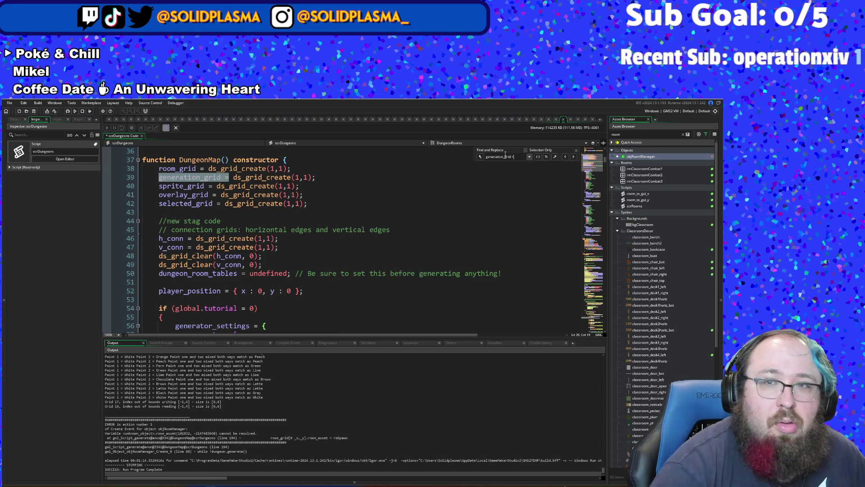
key("BackSpace")
key("BackSpace")
key("BackSpace")
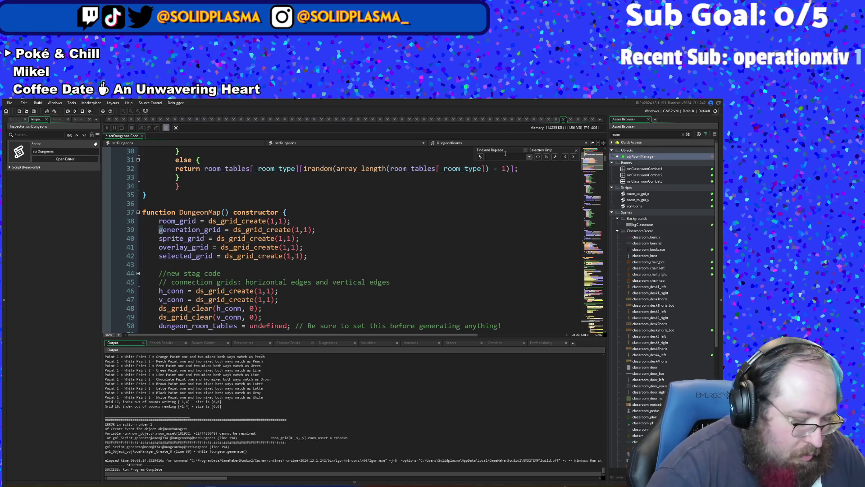
- Search for 'resize' at line 356, then scroll up to line 161's _width and _height setup
type("resize")
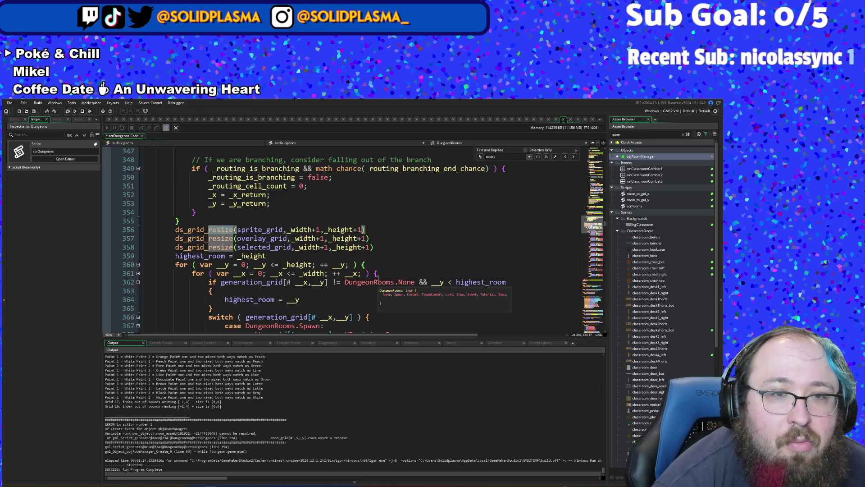
scroll(381, 274, "up", 10)
scroll(378, 278, "up", 8)
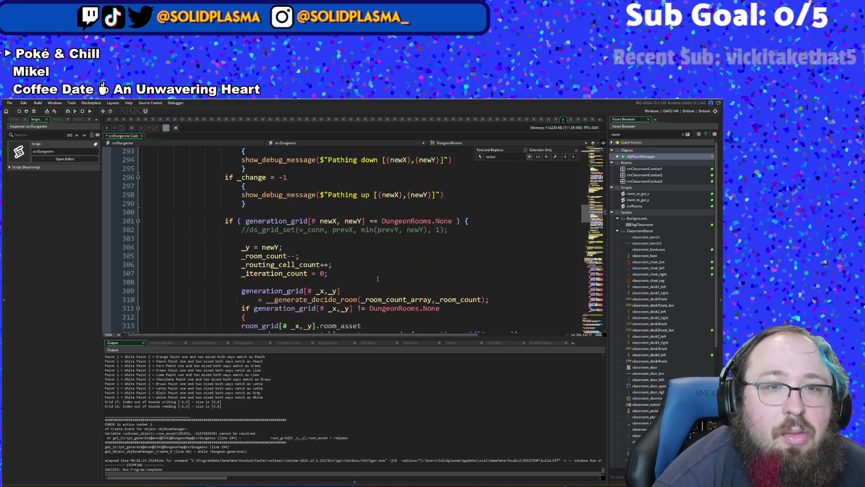
scroll(375, 300, "down", 4)
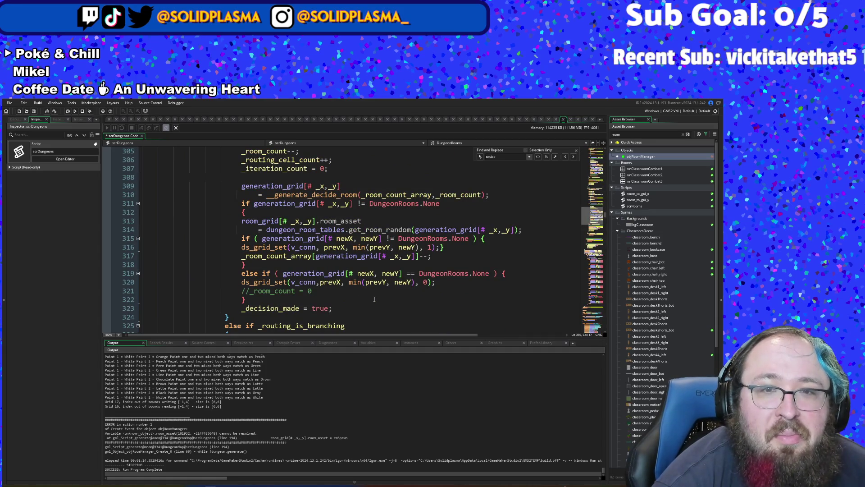
scroll(374, 299, "up", 16)
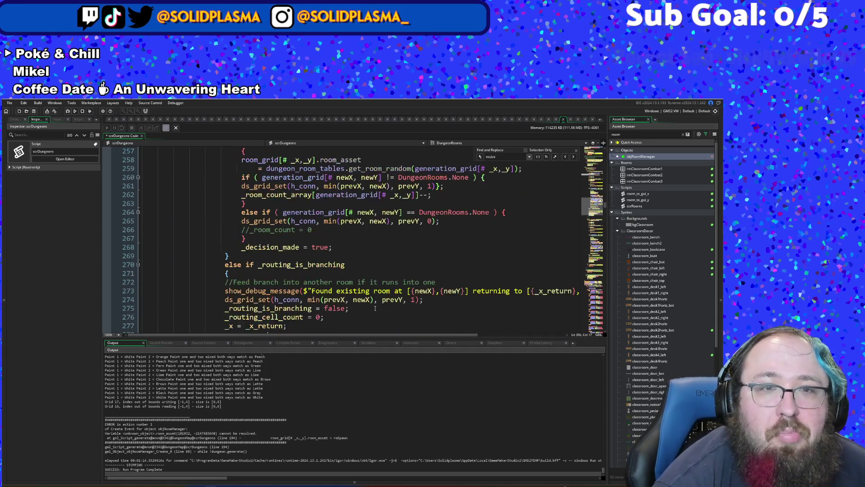
scroll(375, 308, "up", 12)
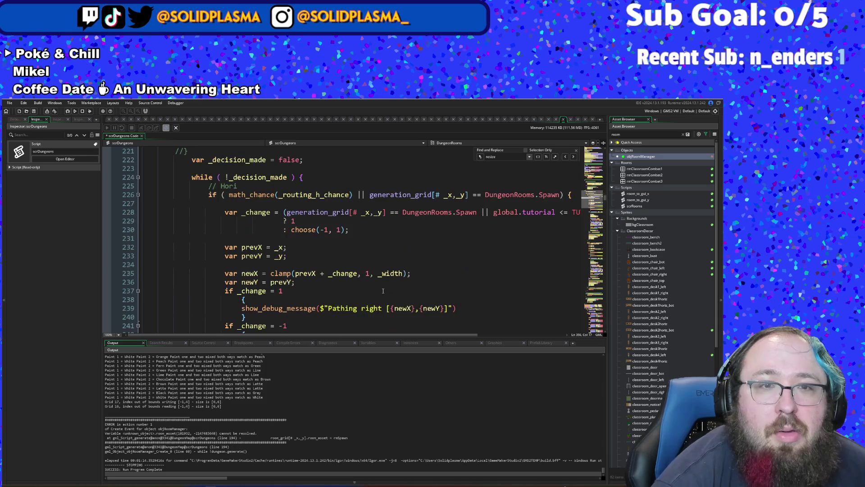
scroll(383, 291, "up", 18)
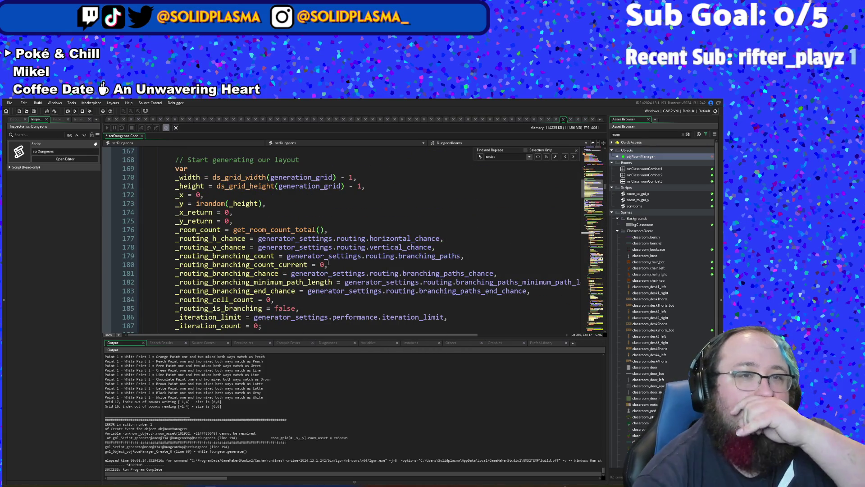
scroll(329, 266, "up", 2)
left_click(291, 230)
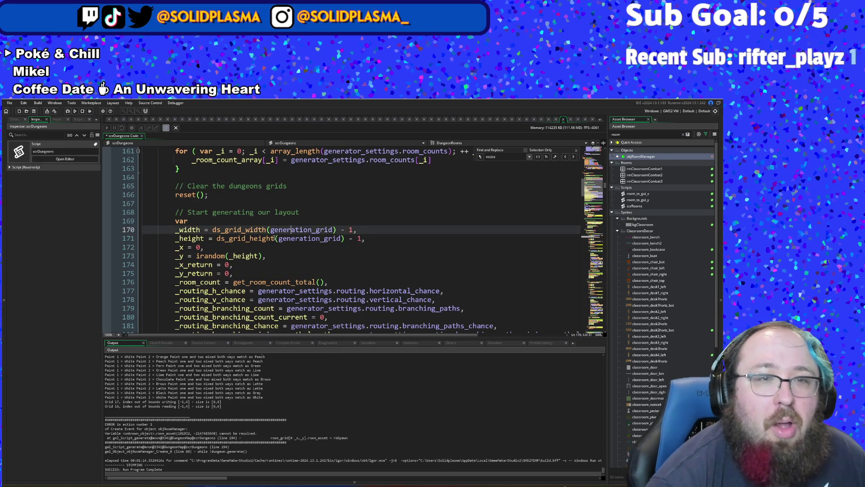
left_click(276, 238)
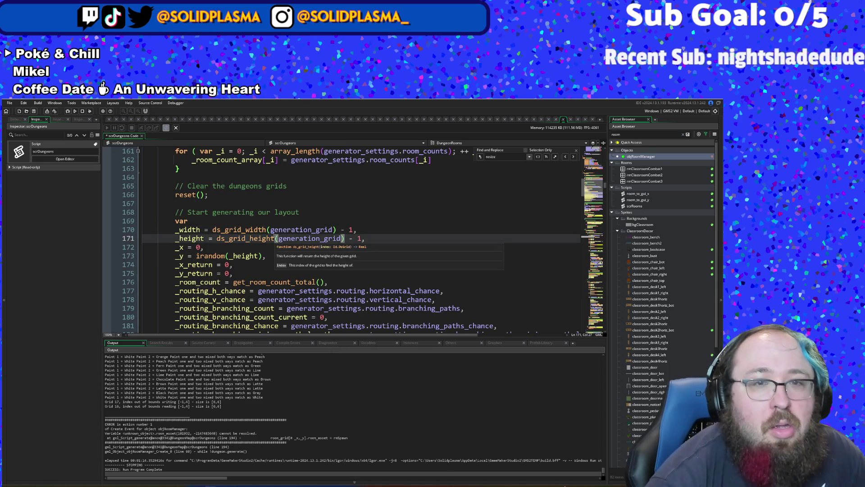
left_click(266, 238)
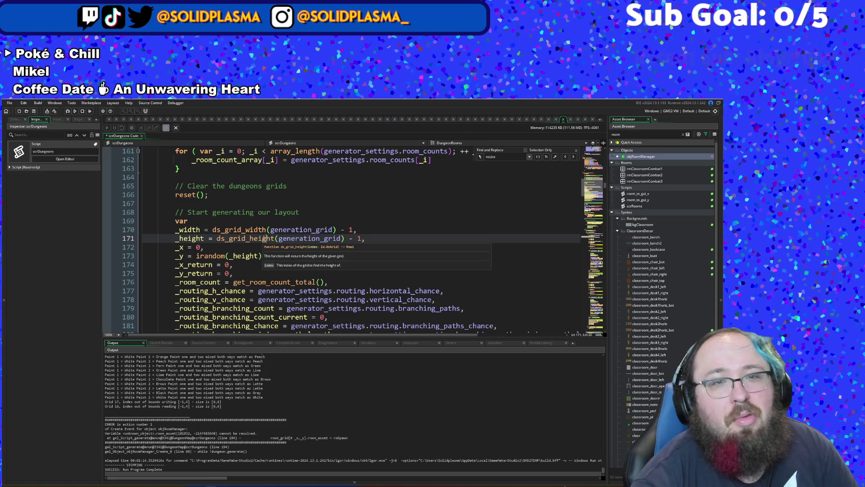
mouse_move(266, 238)
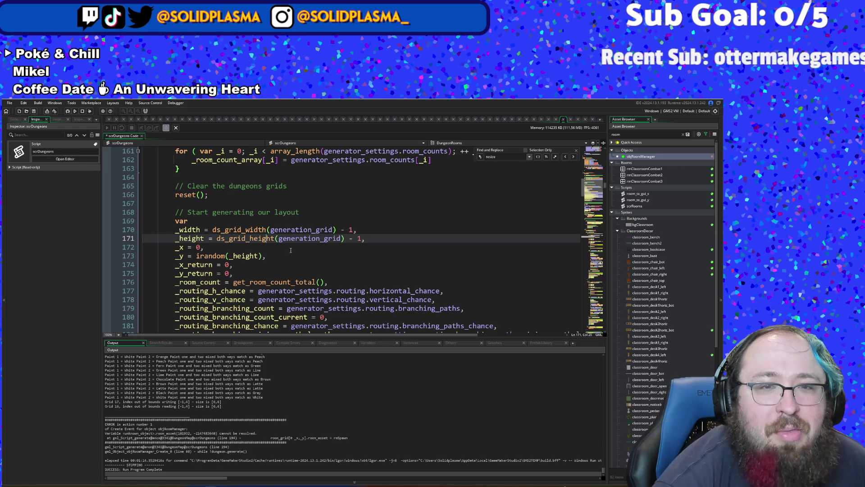
left_click(286, 249)
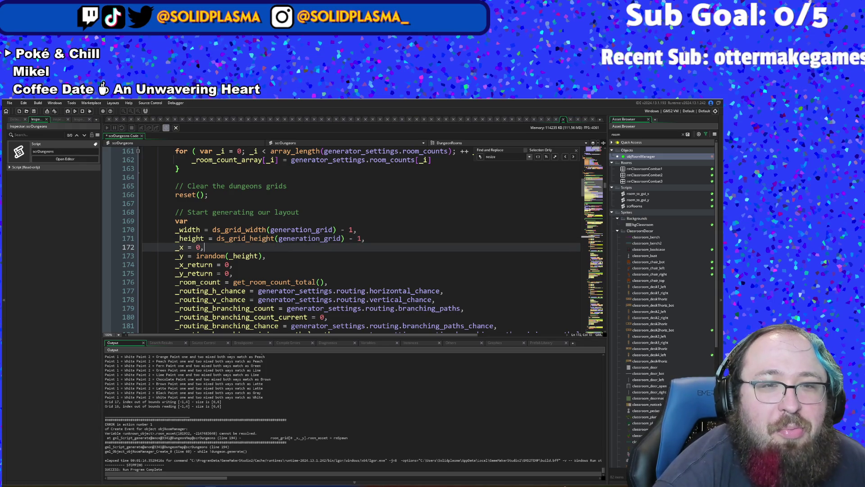
left_click(266, 238)
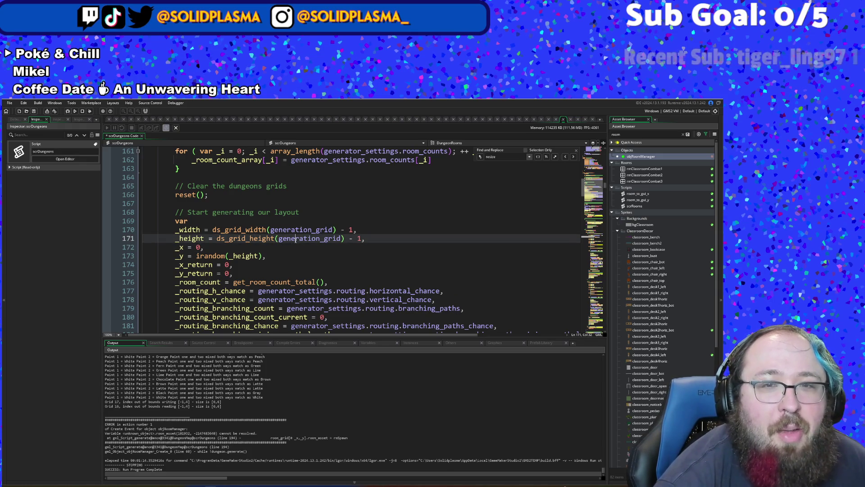
left_click(295, 239)
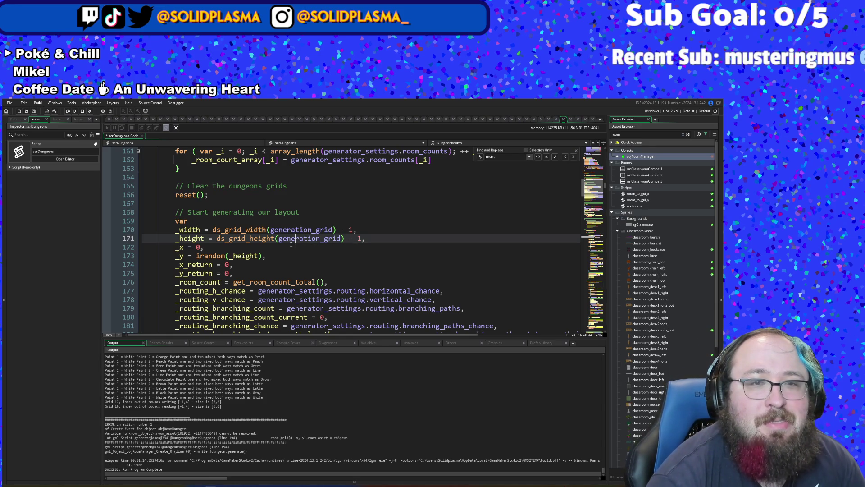
- Search scrDungeons for '_width' and scroll through the matches
key("ctrl+f")
type("_width")
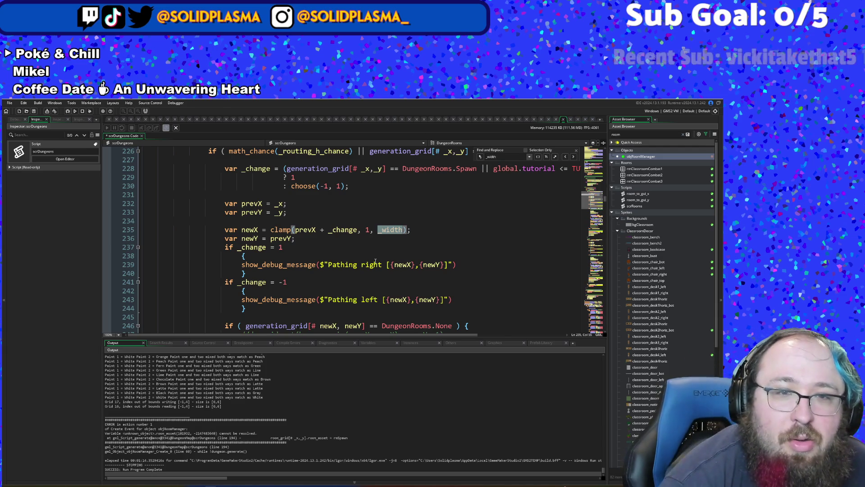
scroll(376, 245, "up", 2)
scroll(375, 261, "down", 2)
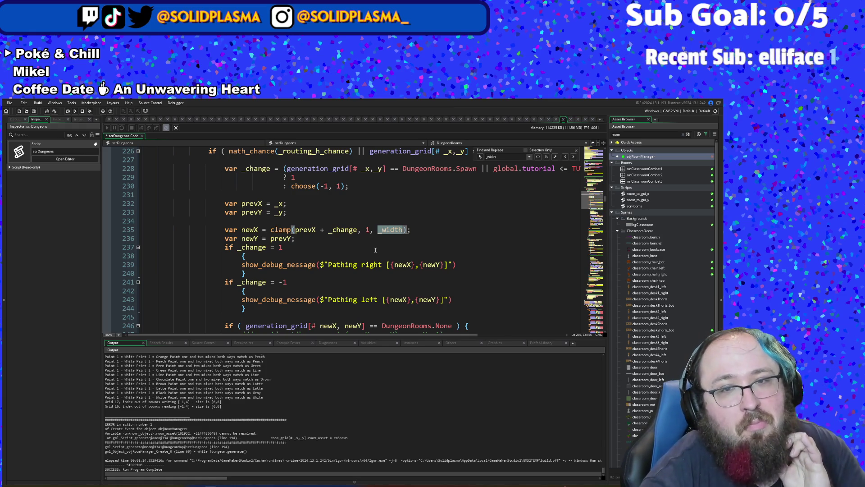
scroll(375, 249, "up", 4)
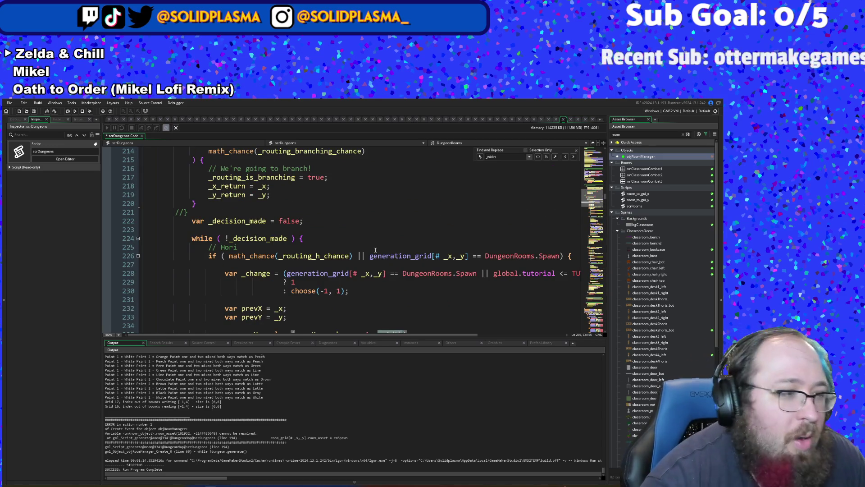
scroll(377, 249, "up", 8)
scroll(378, 248, "up", 12)
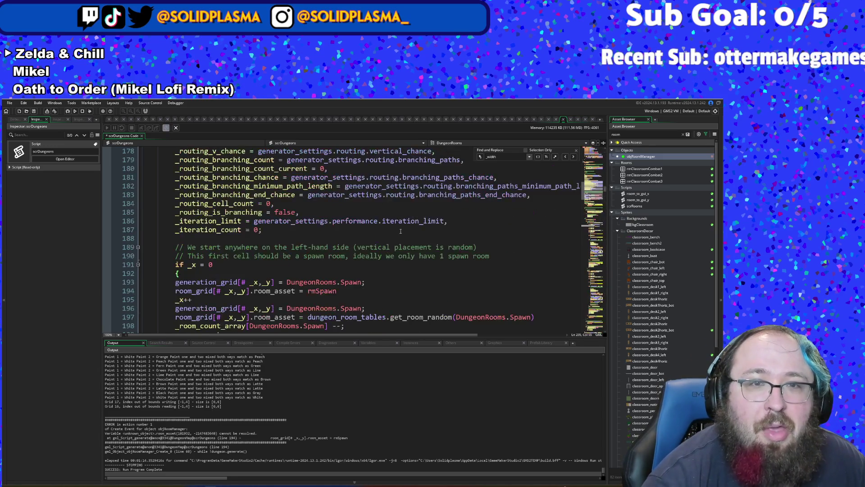
scroll(423, 197, "down", 4)
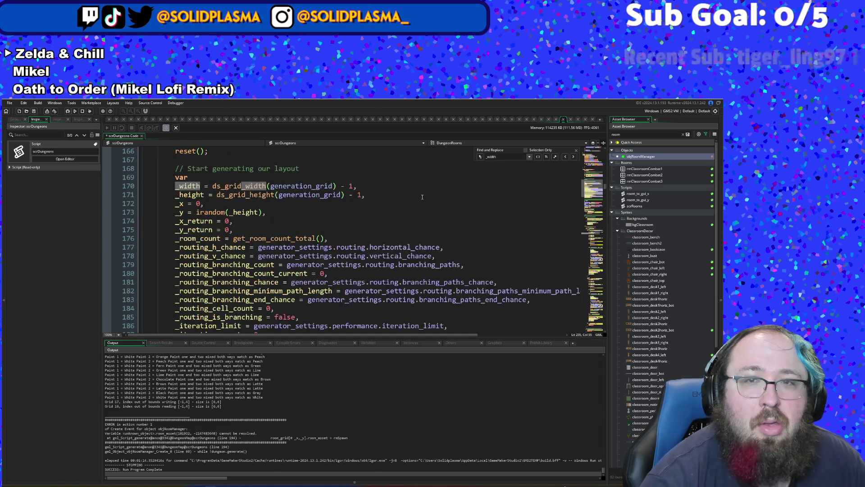
- From objRoomManager's Create event, jump to the set_size definition in scrDungeons
double_click(631, 157)
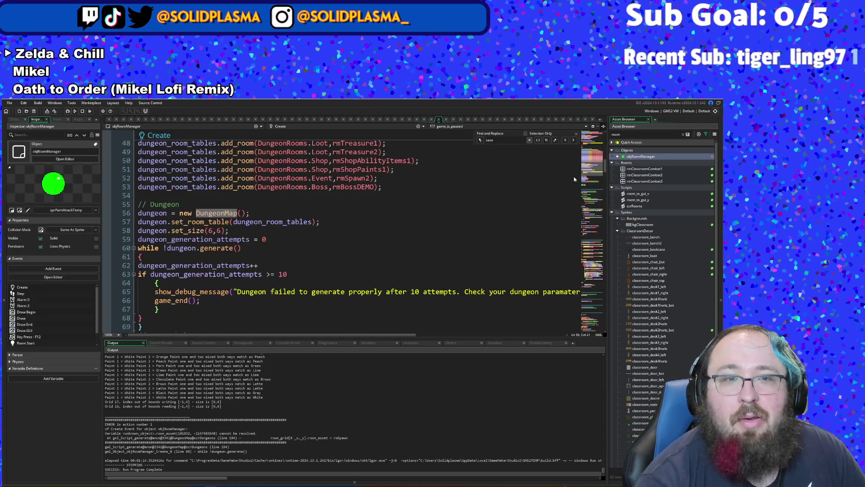
double_click(247, 238)
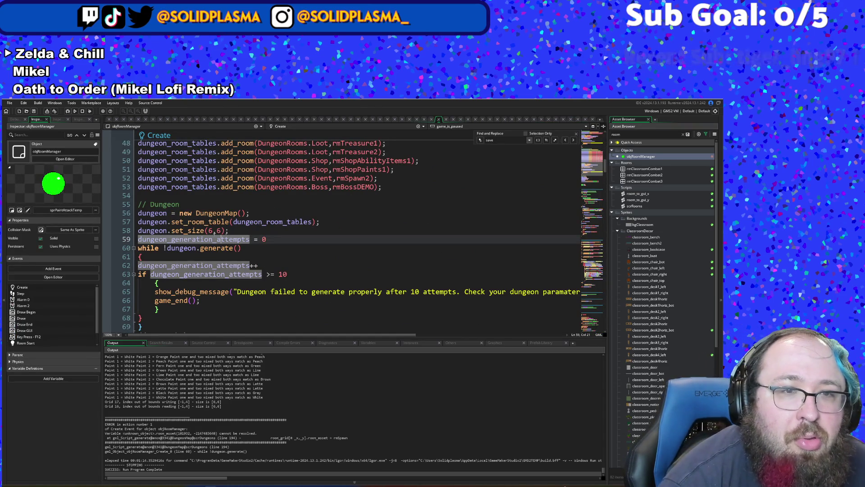
middle_click(197, 231)
- Add +1 to the _width and _height parameters in set_size
left_click(246, 205)
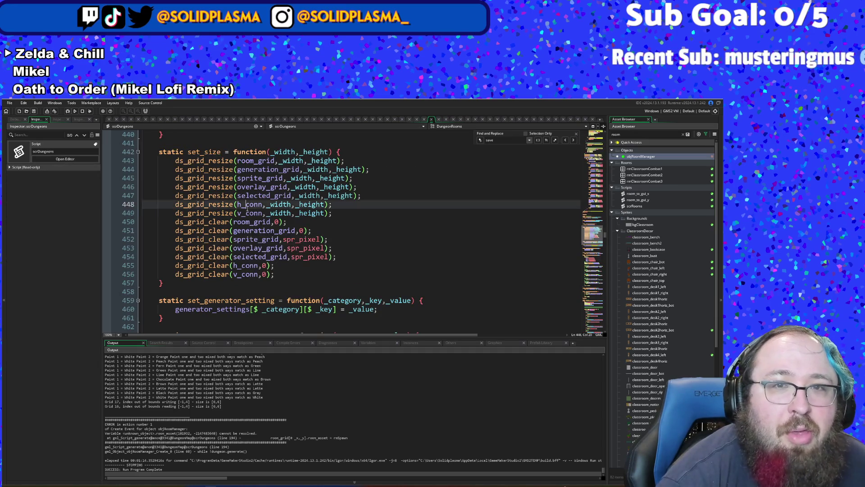
left_click(308, 170)
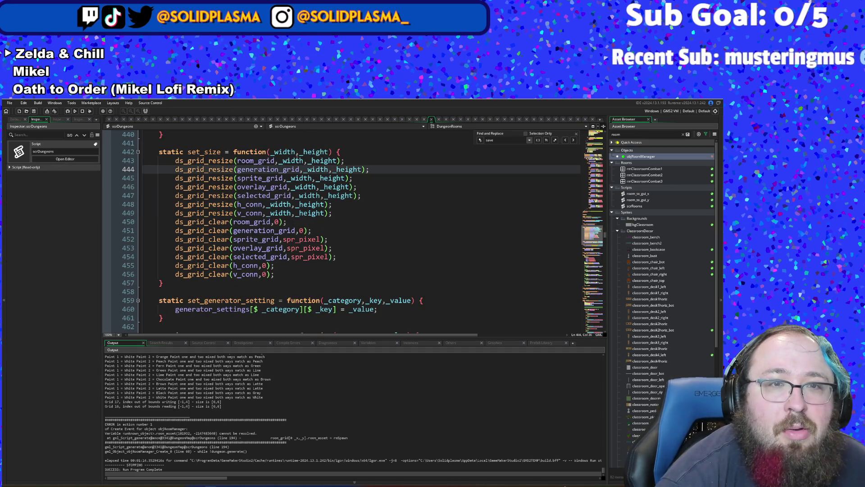
left_click(296, 152)
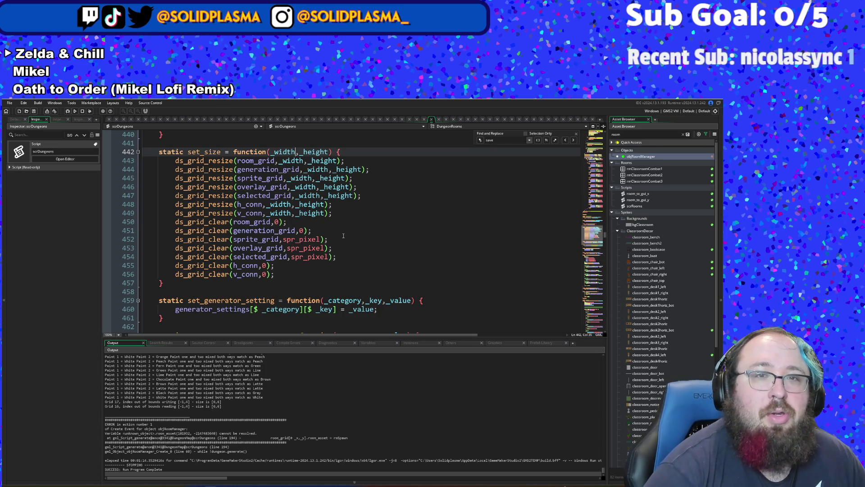
type("+1")
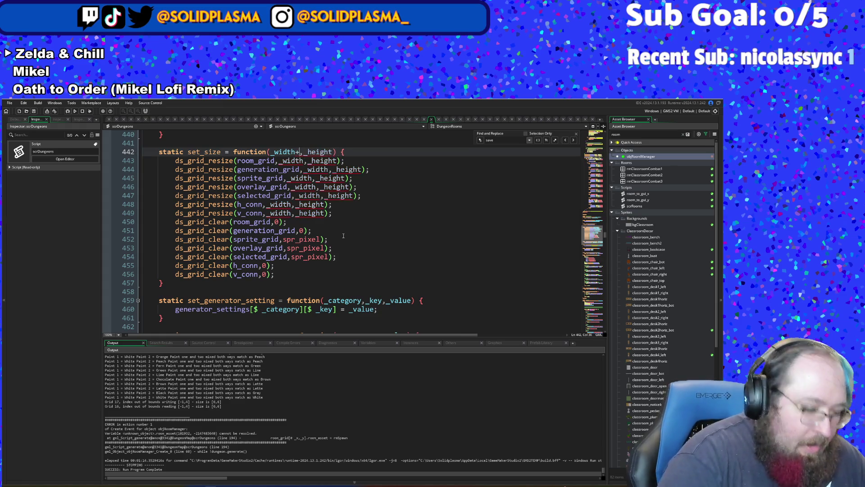
key("Right")
key("Right")
key("Right")
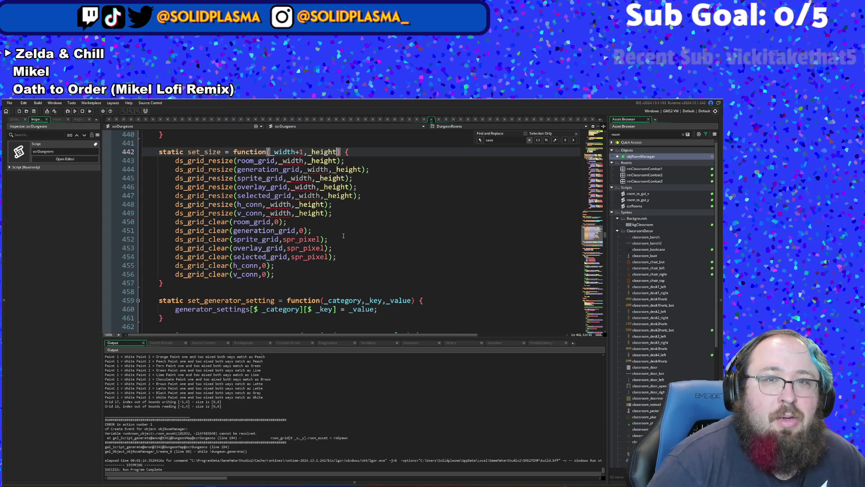
type("+1")
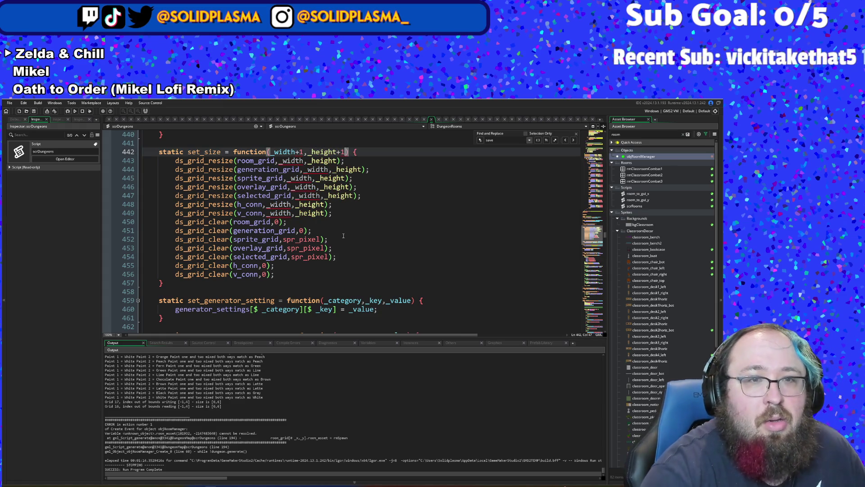
- Undo the +1 edits and insert an empty first line in the set_size body
left_click(344, 236)
left_click(308, 283)
left_click(286, 267)
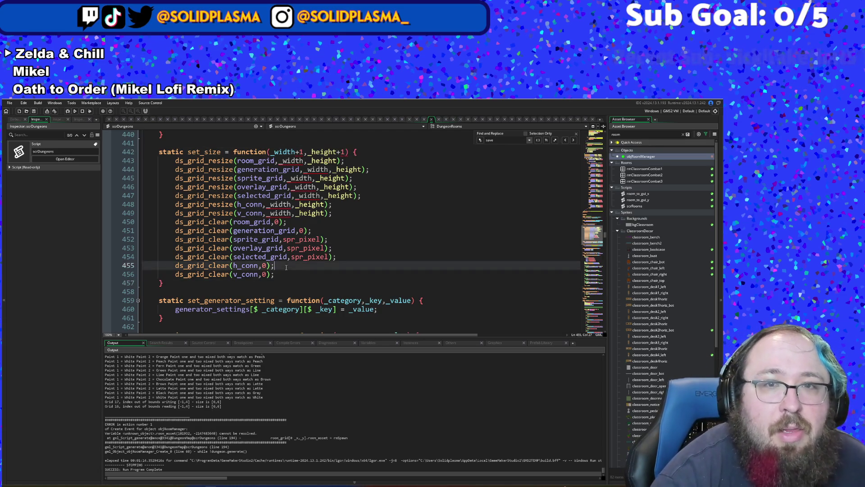
left_click(315, 213)
left_click(308, 204)
left_click(292, 189)
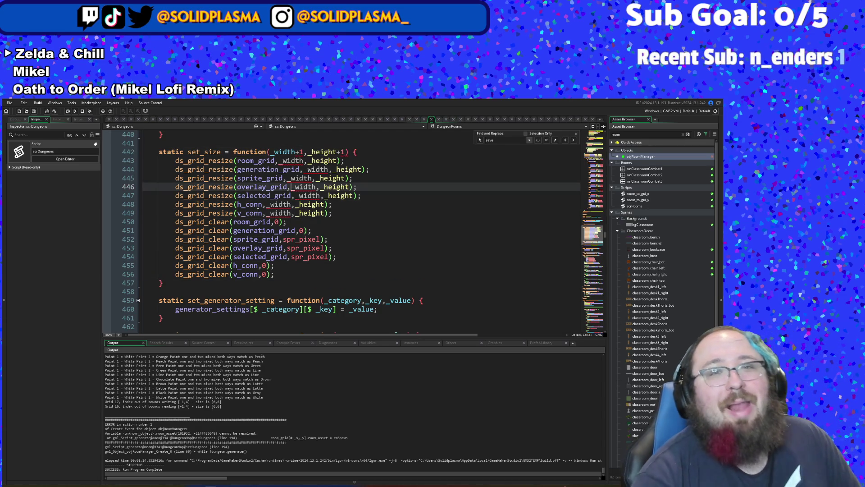
left_click(311, 160)
left_click(301, 153)
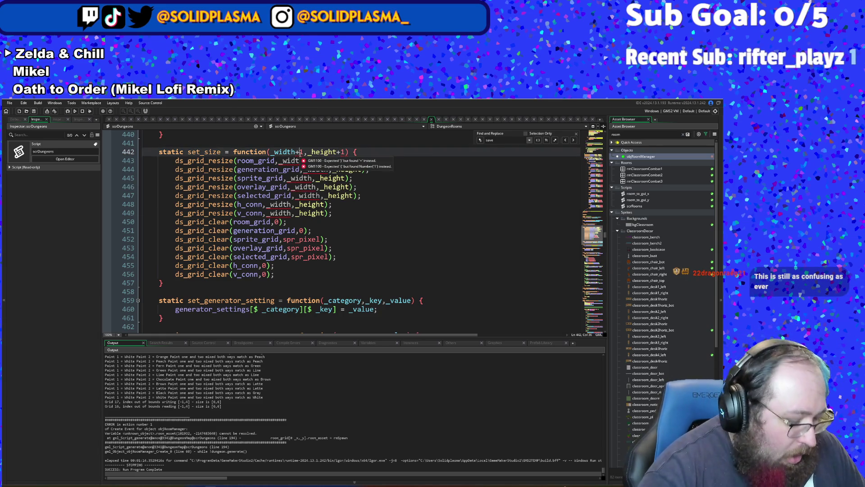
key("ctrl+z")
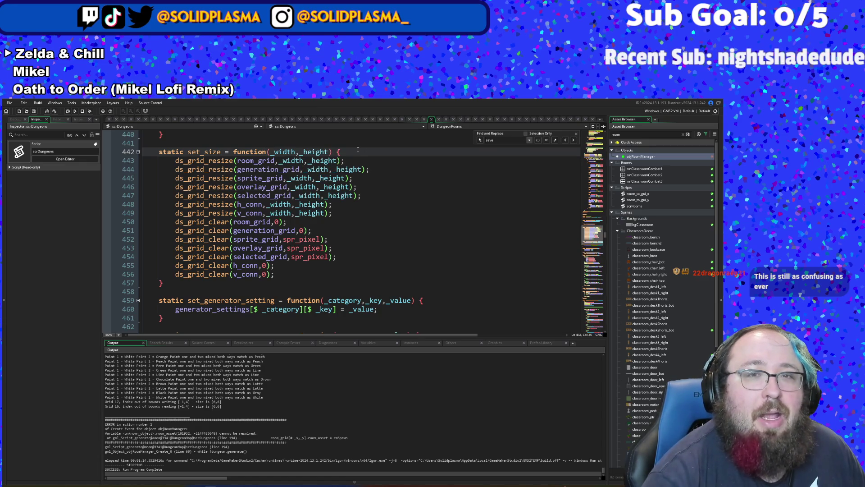
left_click(357, 150)
key("Return")
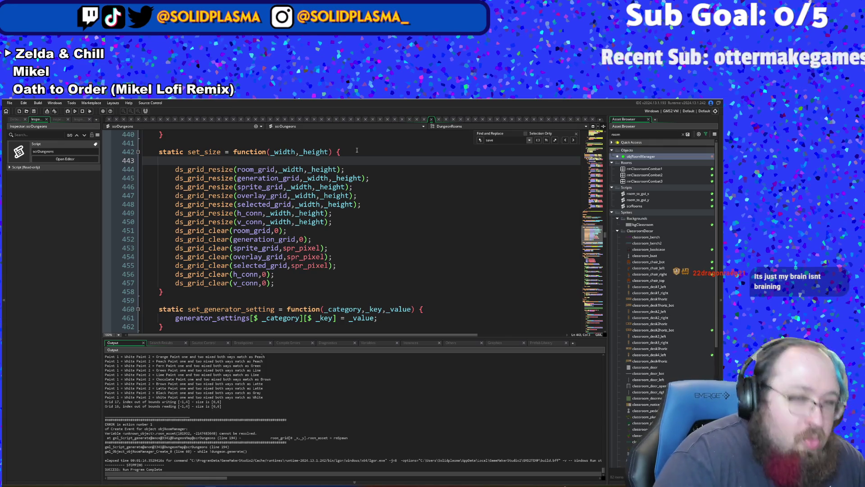
- Write the ++_width line in set_size and start a height increment line below it
type("_width")
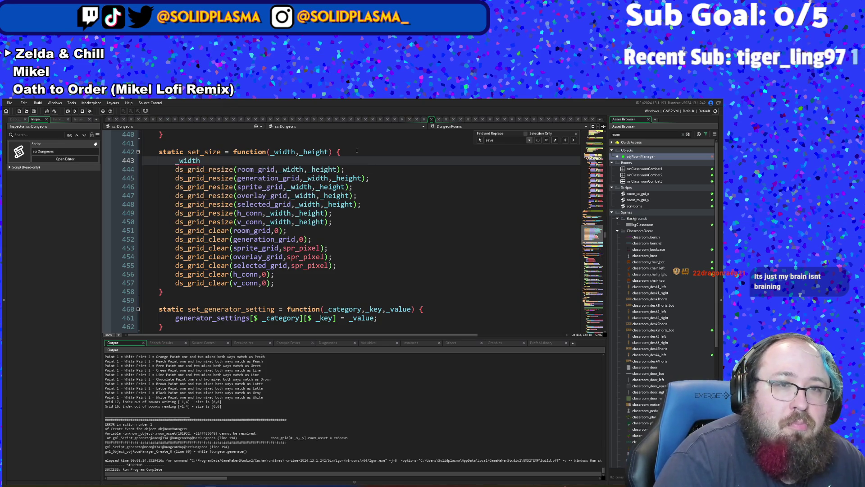
key("BackSpace")
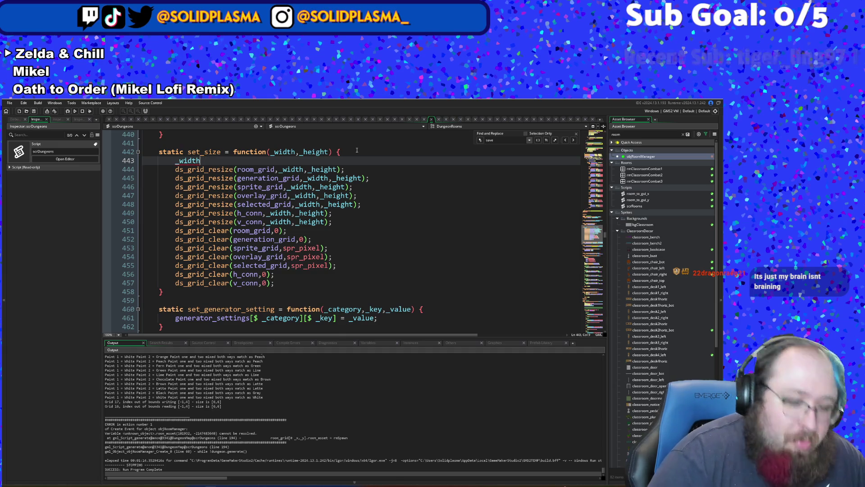
type("++")
key("Return")
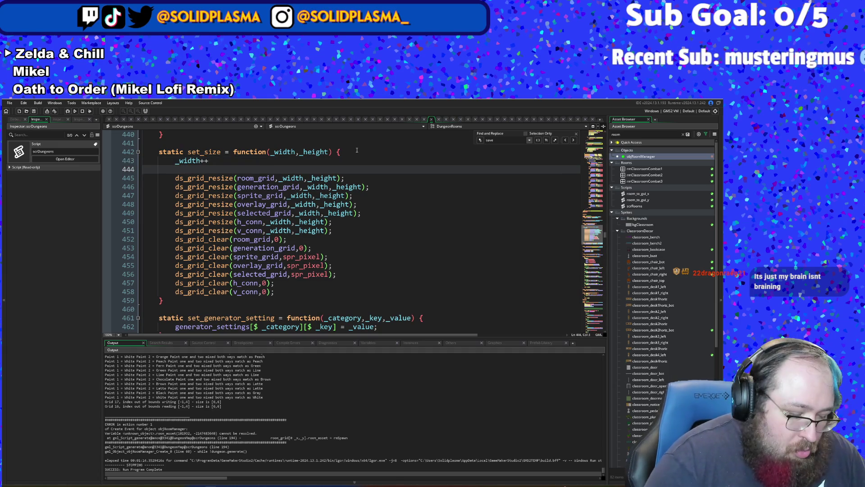
type("y++")
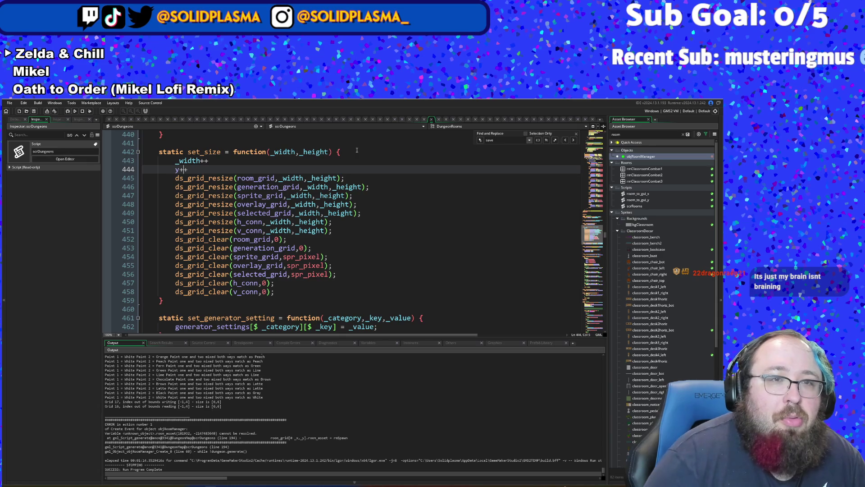
key("Home")
type("_")
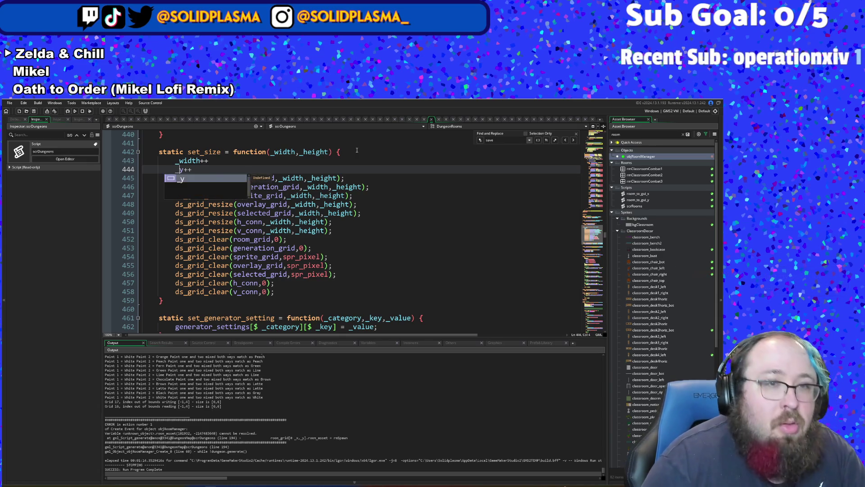
key("ctrl+z")
key("ctrl+z")
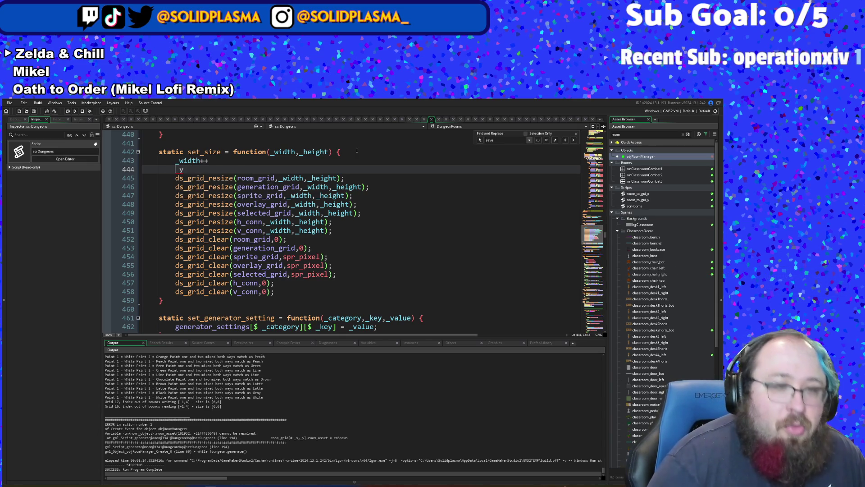
type("++")
key("Up")
key("End")
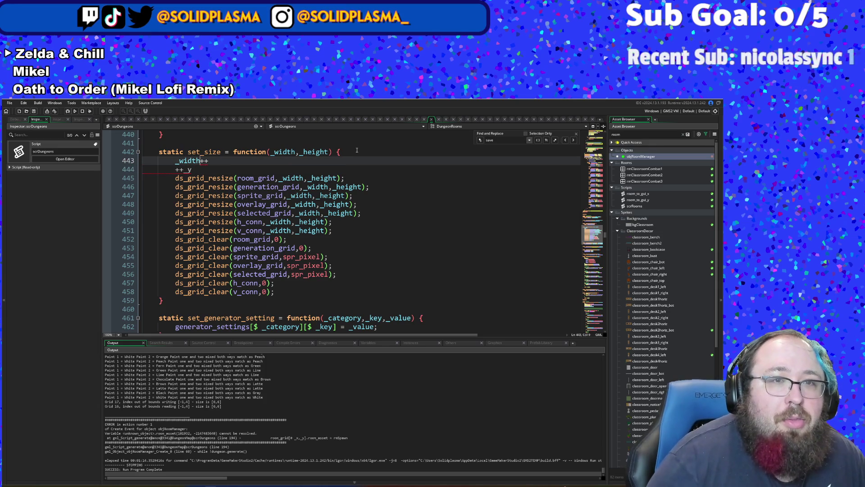
key("BackSpace")
key("BackSpace")
key("BackSpace")
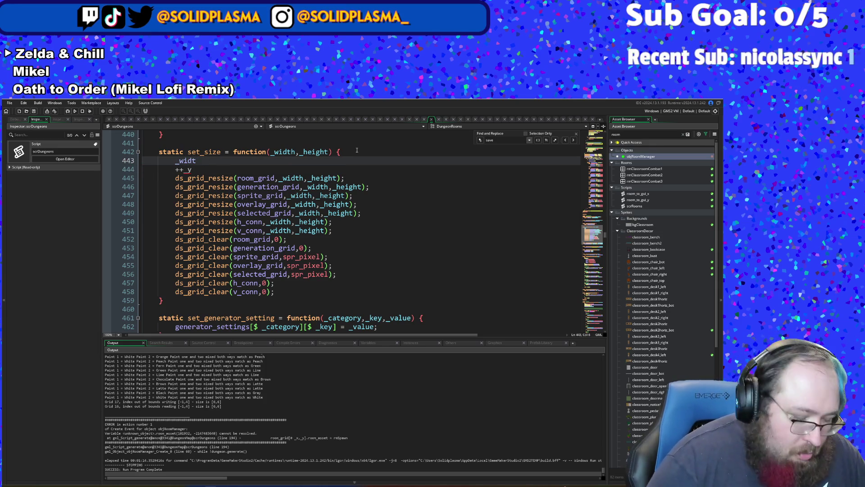
type("h")
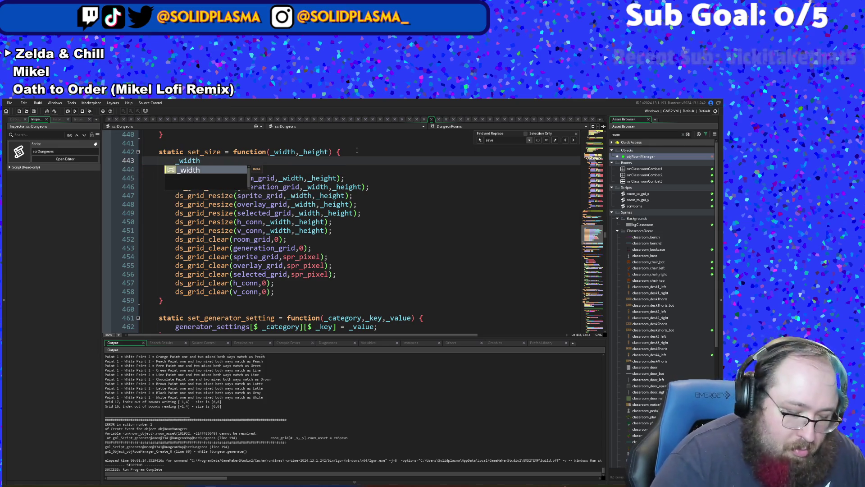
type("++")
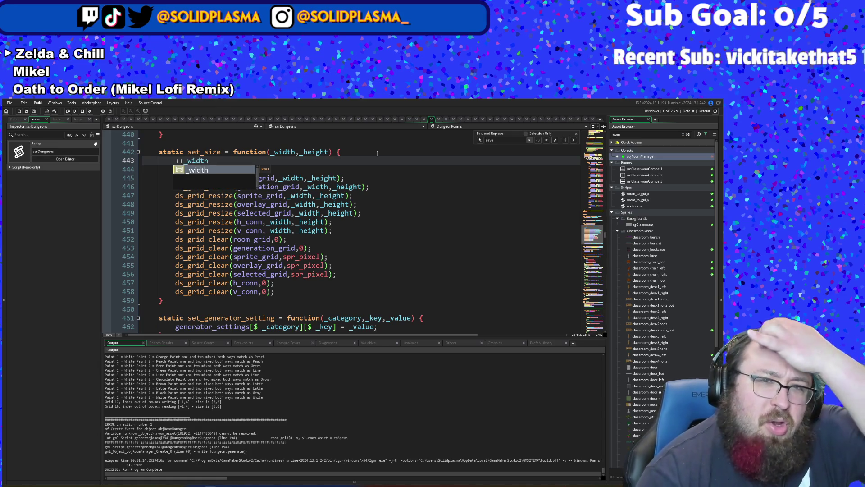
- Remove the unfinished height increment line, leaving only ++_width before the resize calls
left_click(198, 170)
key("Down")
key("Down")
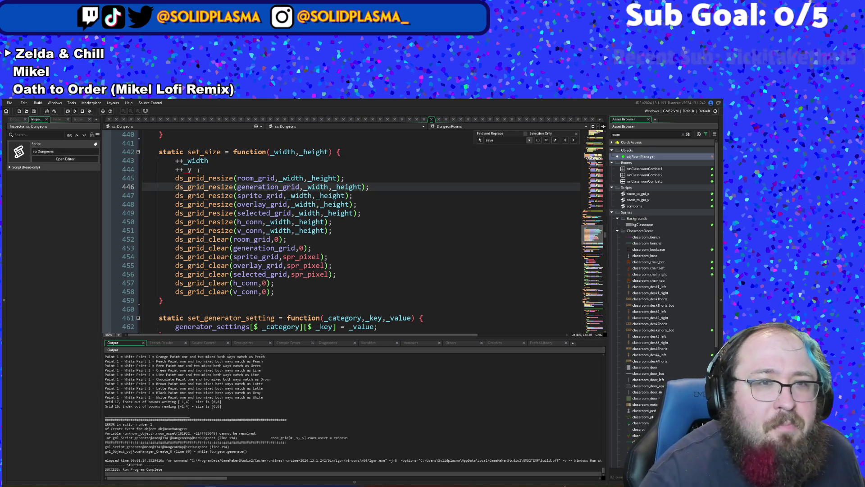
left_click(191, 169)
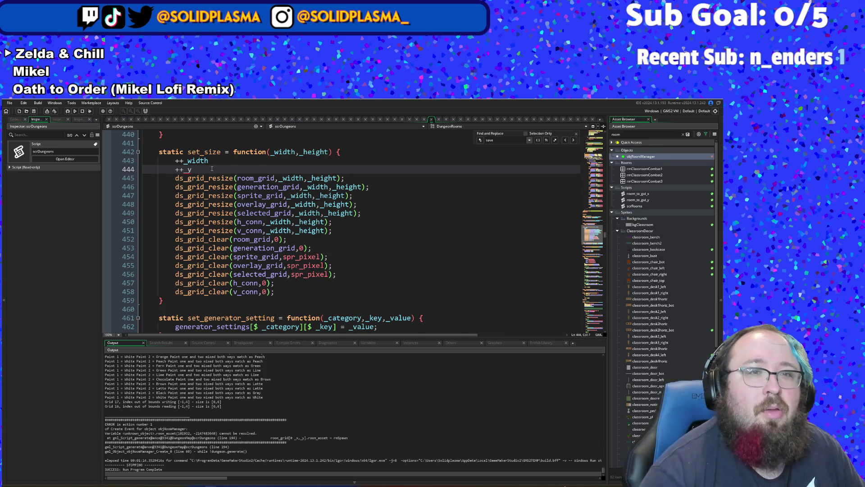
key("BackSpace")
type("ght")
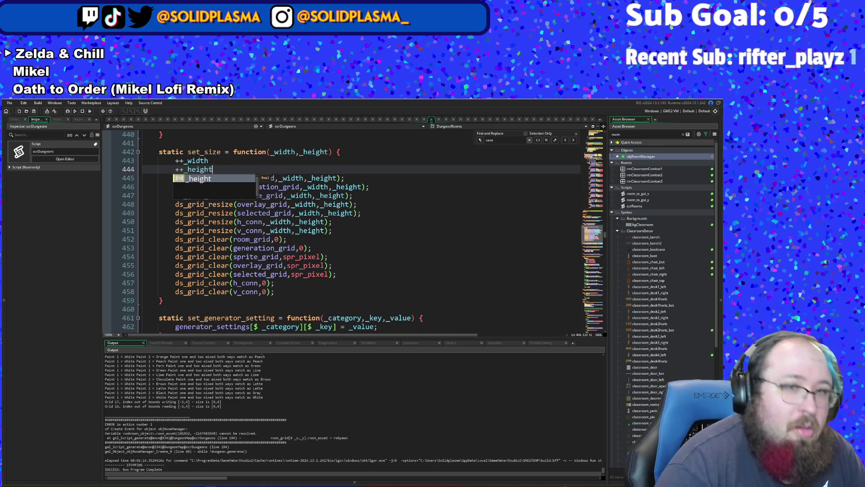
key("BackSpace")
key("BackSpace")
key("BackSpace")
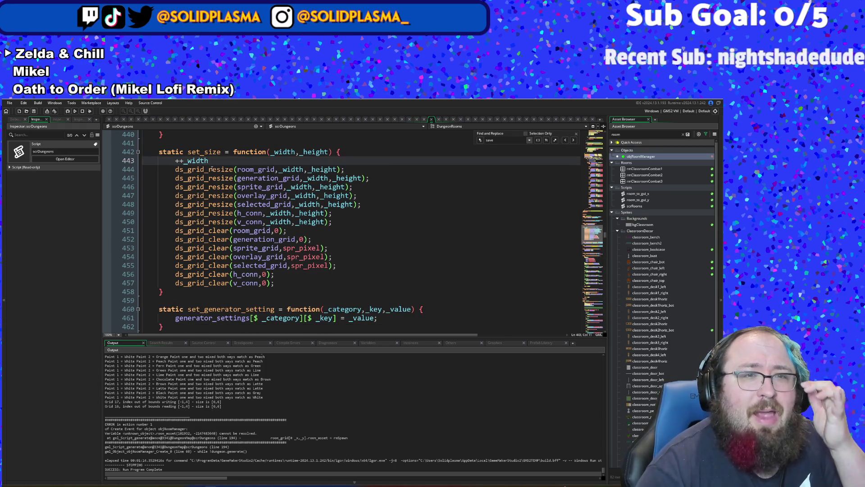
- Scroll back up through the dungeon generation loop in scrDungeons
left_click(239, 187)
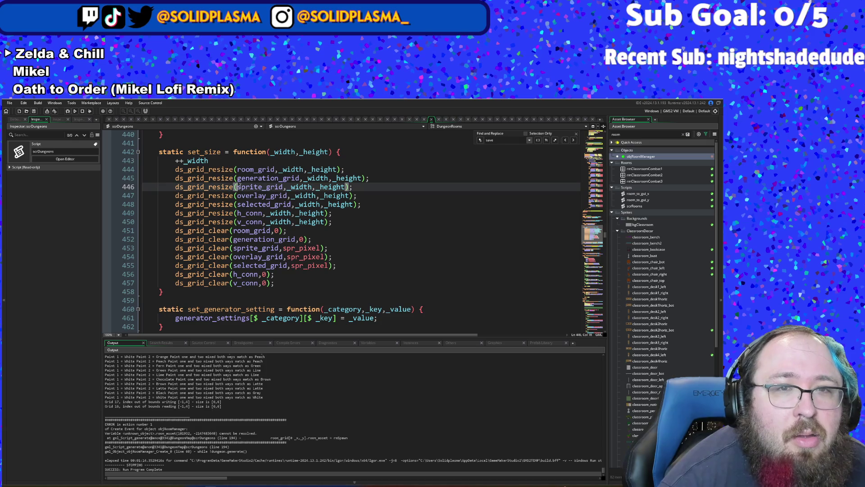
left_click(238, 180)
scroll(238, 179, "up", 2)
scroll(238, 179, "up", 10)
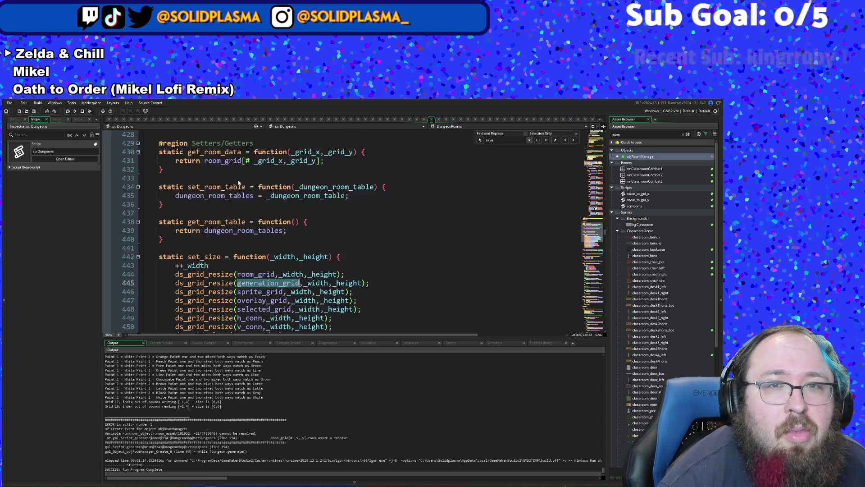
scroll(239, 180, "up", 16)
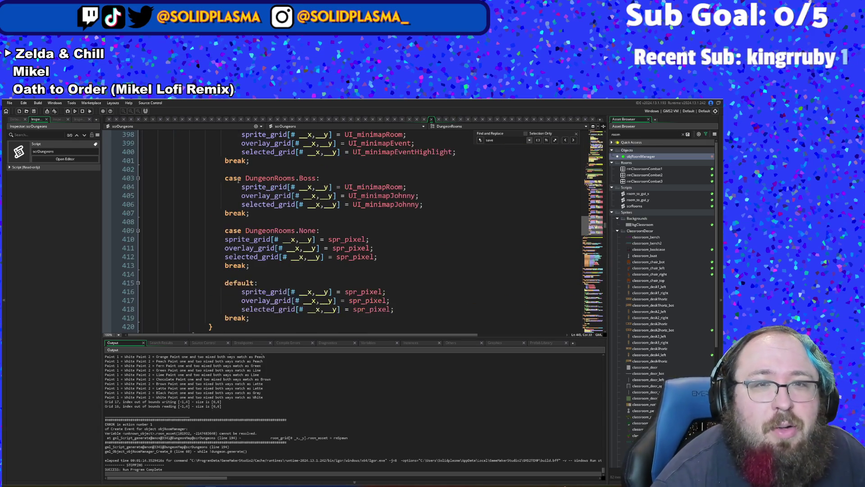
scroll(238, 165, "up", 8)
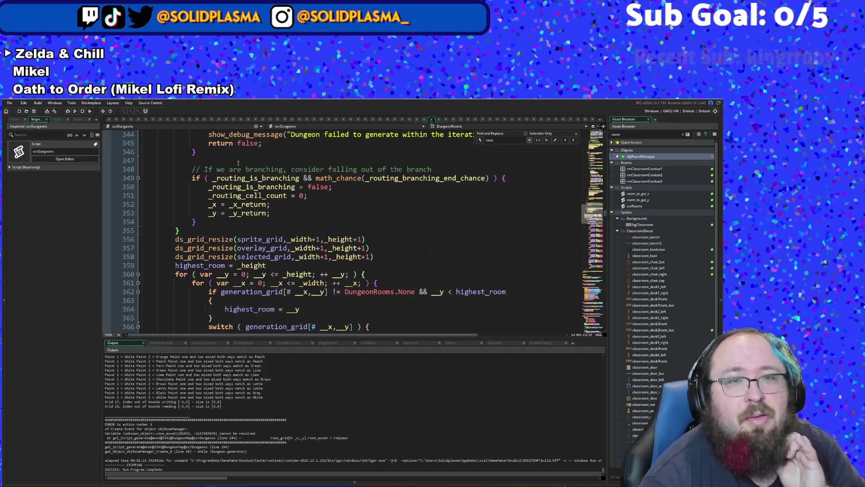
scroll(238, 170, "down", 6)
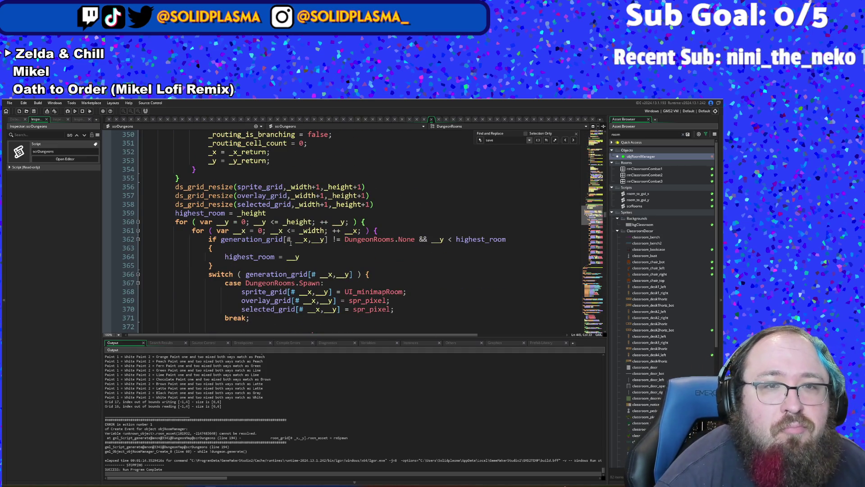
scroll(292, 245, "up", 4)
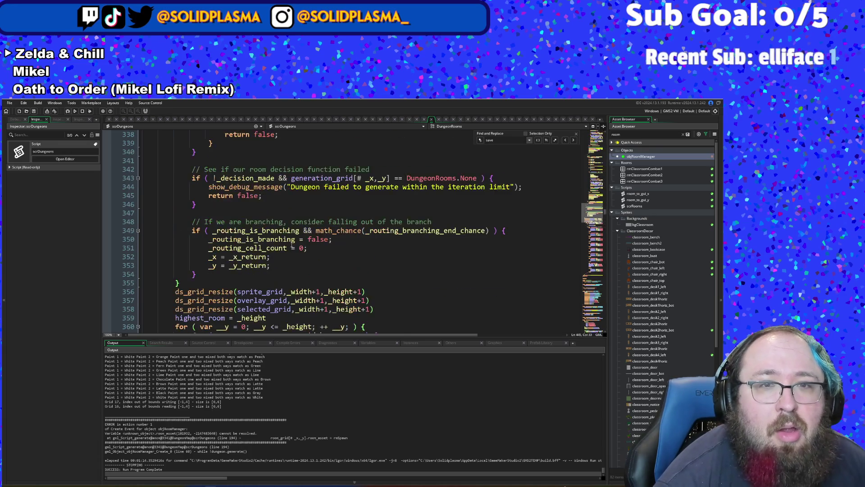
scroll(292, 245, "up", 8)
scroll(292, 245, "up", 12)
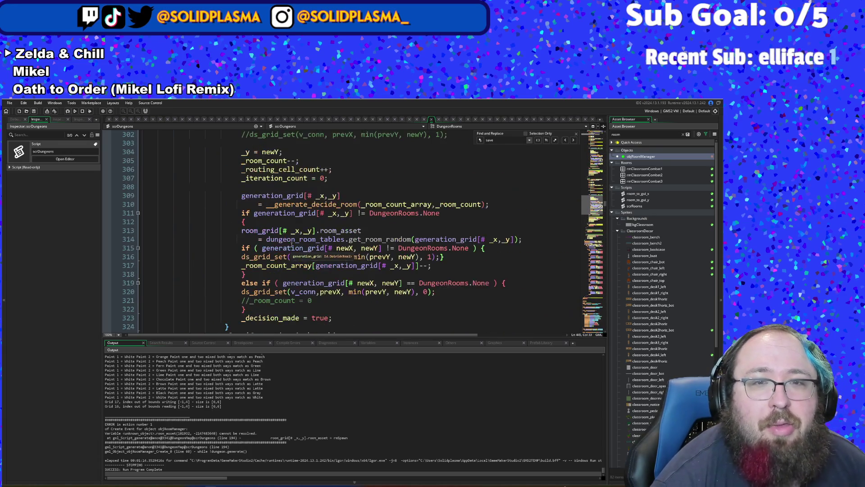
scroll(292, 244, "up", 4)
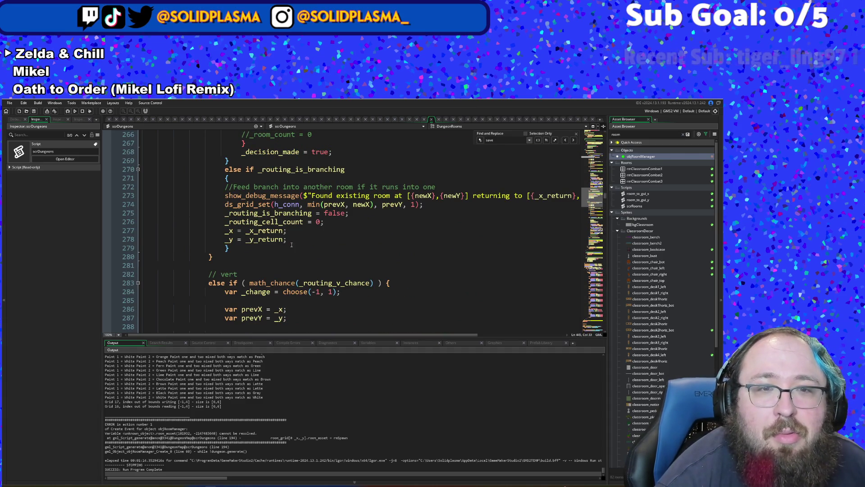
scroll(292, 245, "up", 2)
- Go to line 219 and run the game to test dungeon generation
scroll(292, 244, "up", 14)
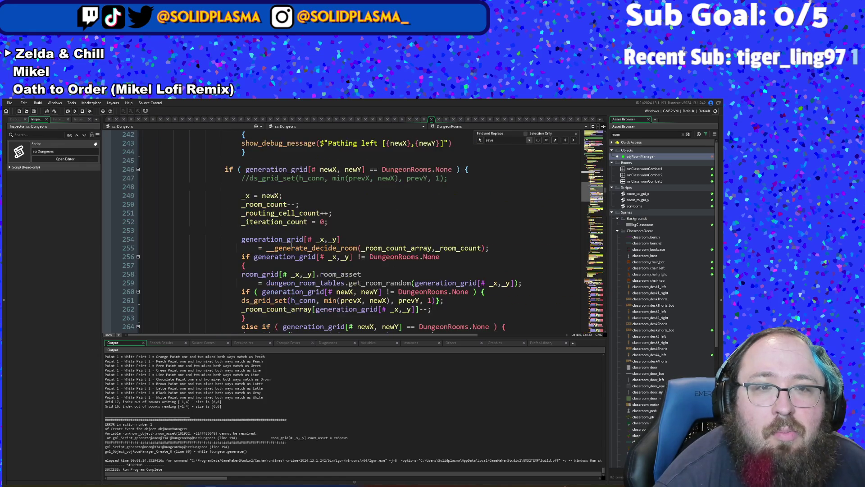
scroll(291, 244, "up", 4)
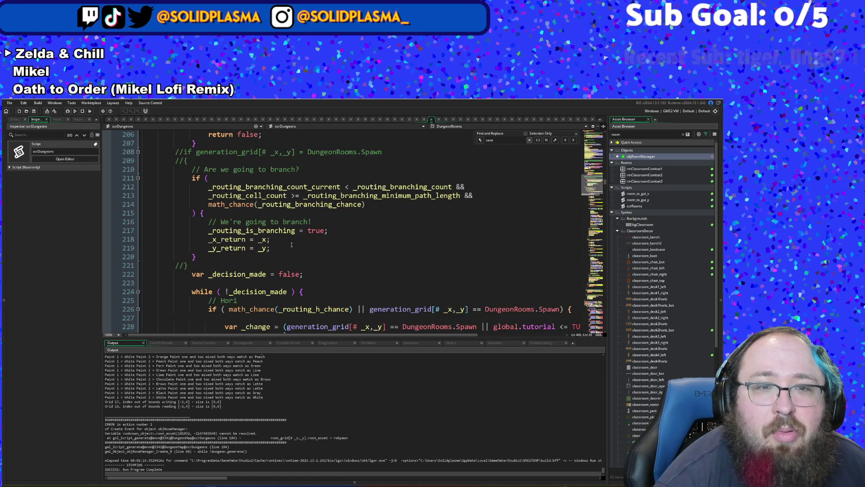
left_click(290, 251)
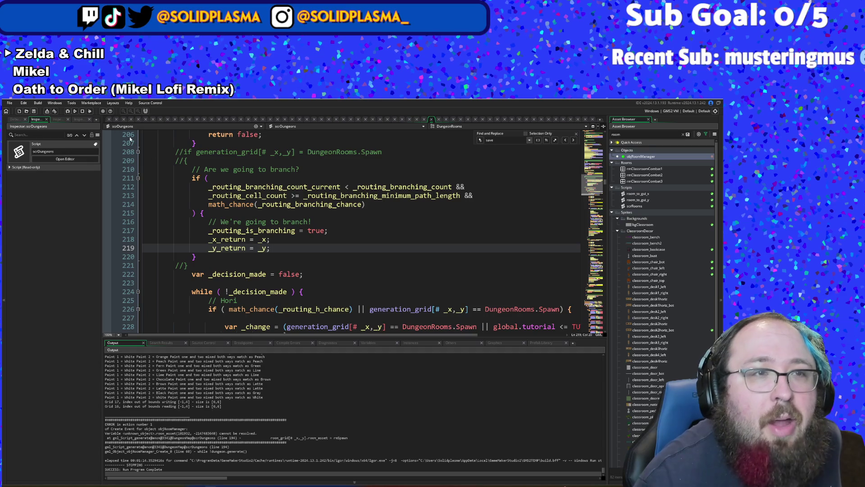
left_click(67, 112)
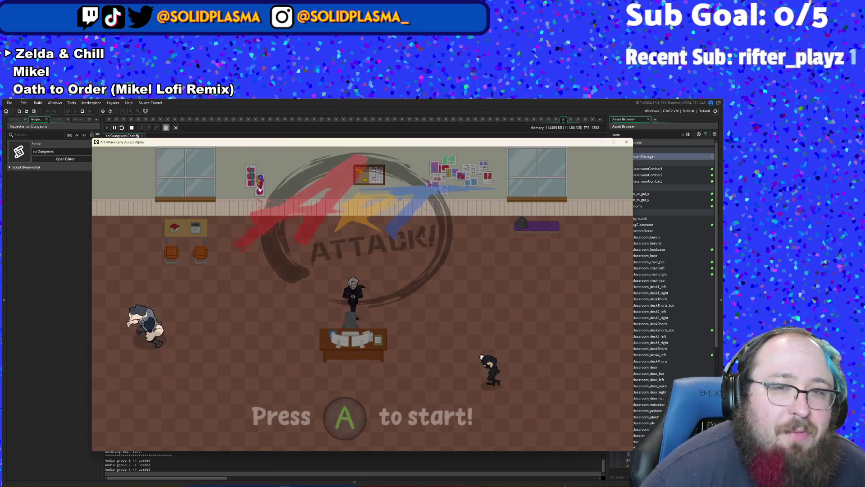
- Start the game and walk the player from the first room into rmCombat1 and around it
key("Return")
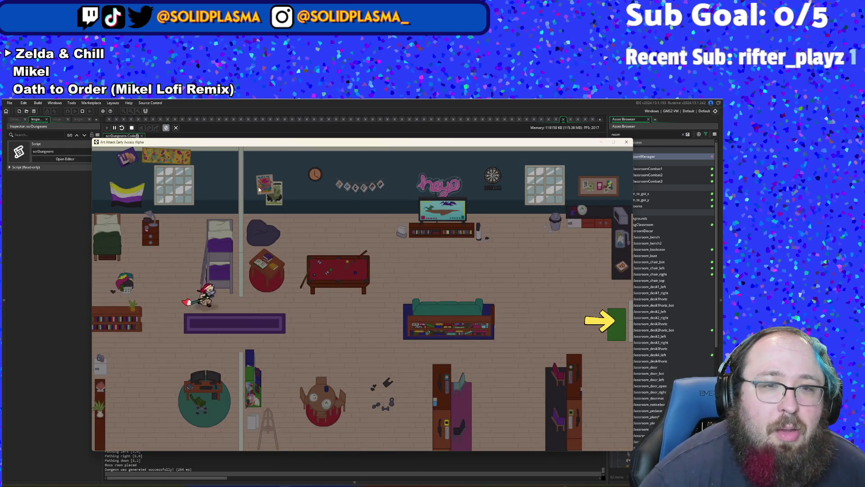
key("d")
key("s")
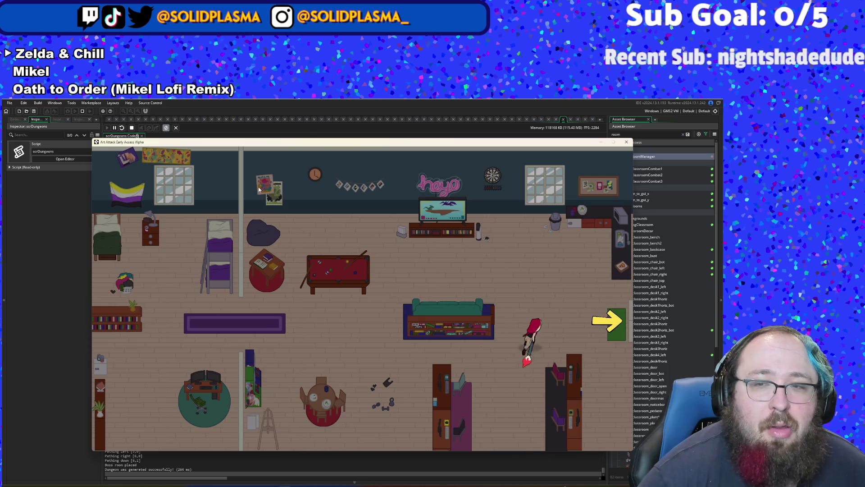
key("d")
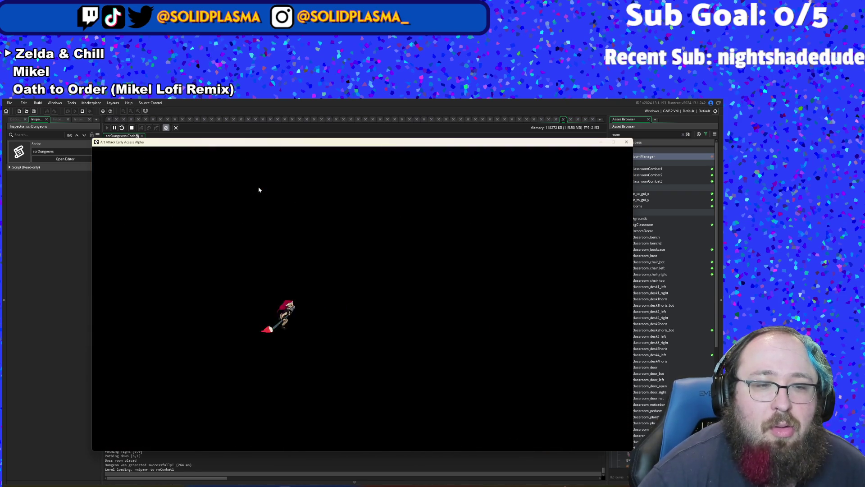
key("s")
key("d")
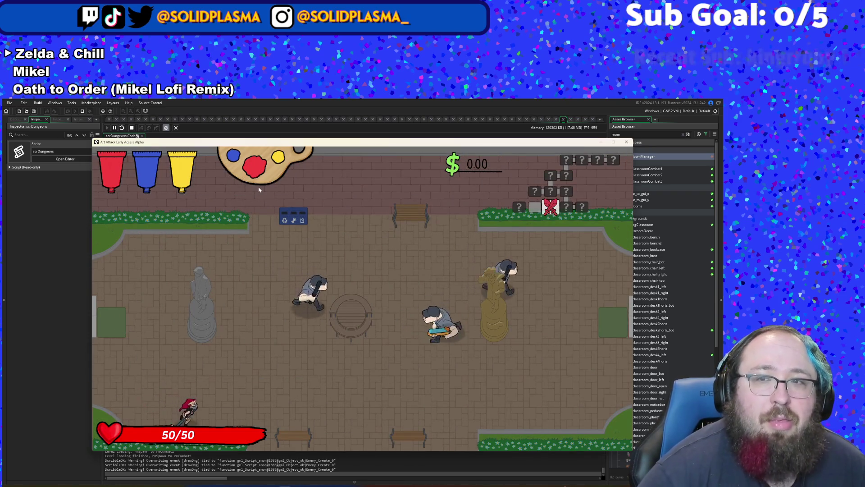
key("w")
key("a")
key("s")
key("d")
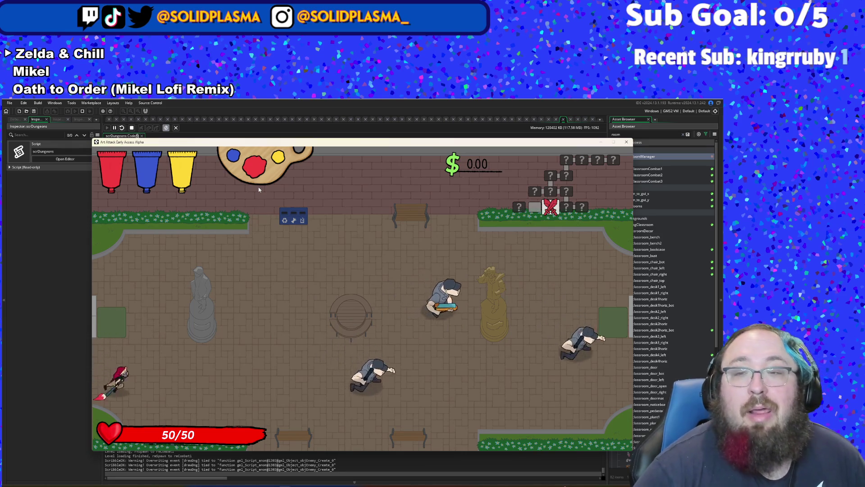
key("w")
key("a")
key("d")
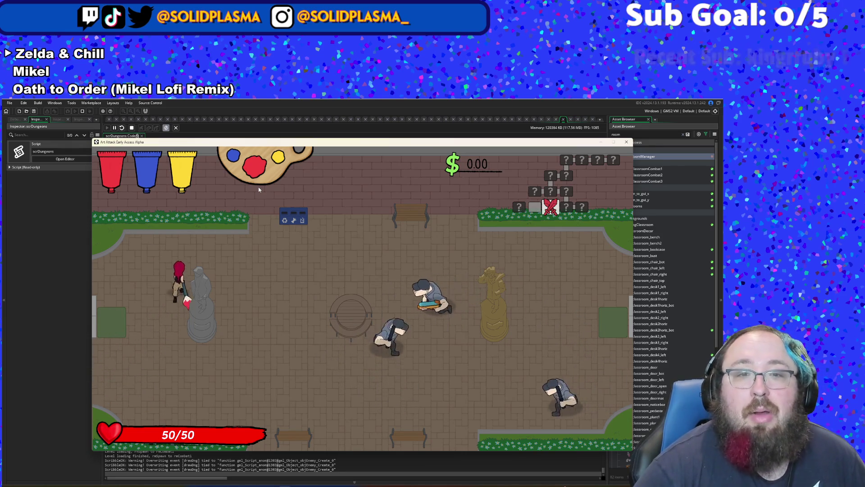
key("a")
- Destroy all enemies from the F1 debug panel, grab the $116.99 drop, and exit left
key("s")
key("F1")
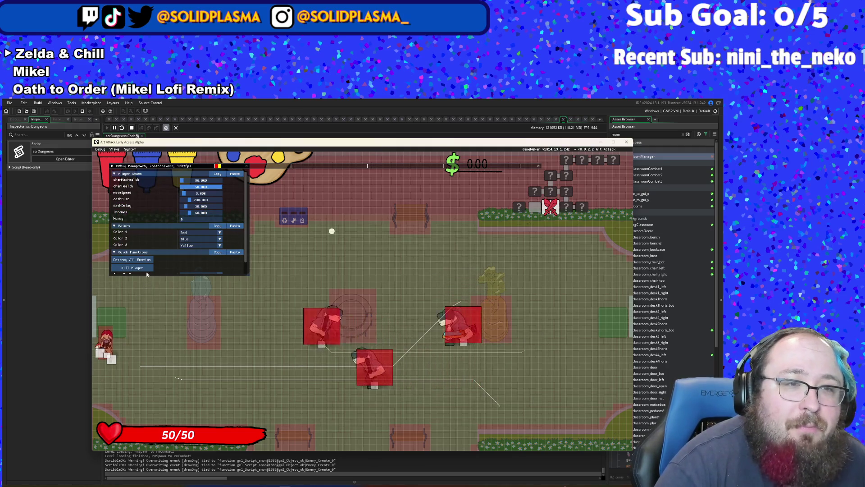
left_click(153, 260)
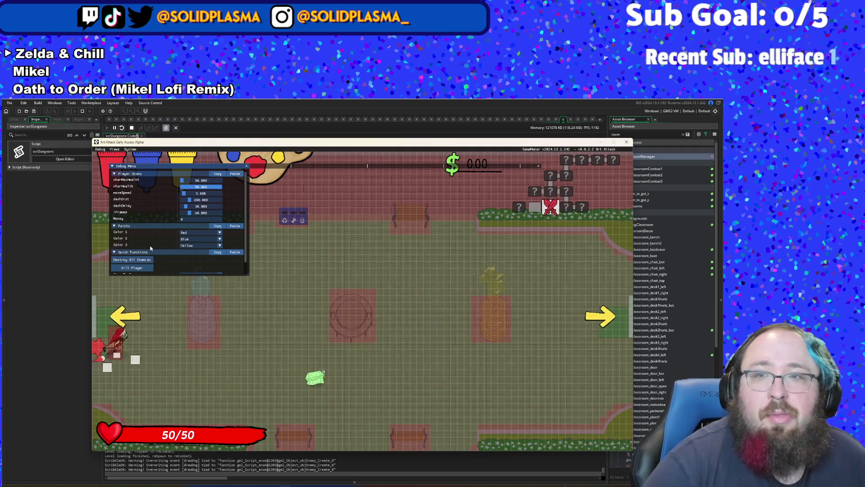
key("d")
key("d")
key("s")
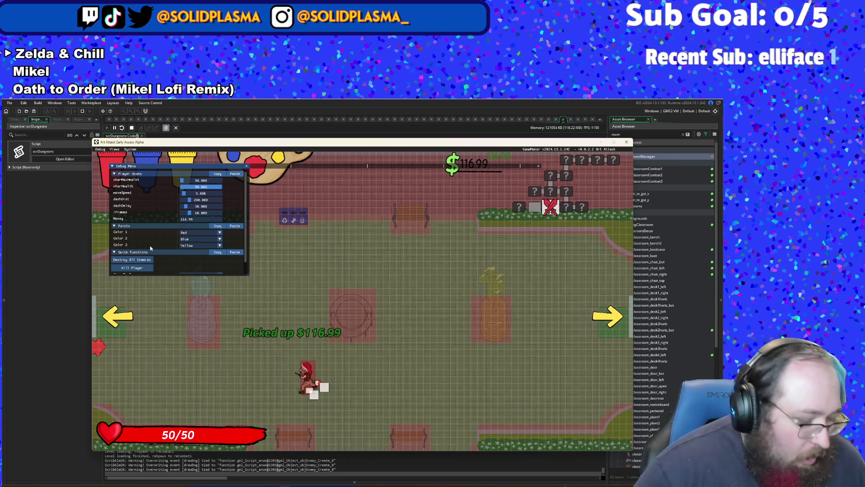
key("F1")
key("a")
key("w")
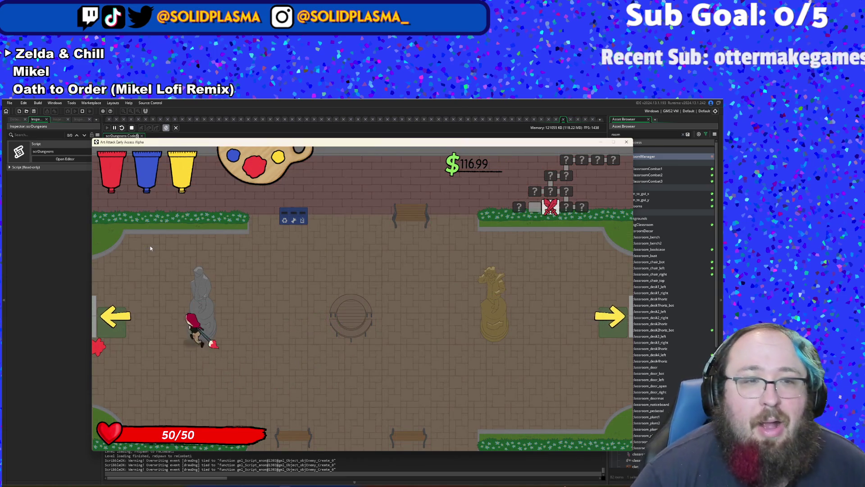
key("a")
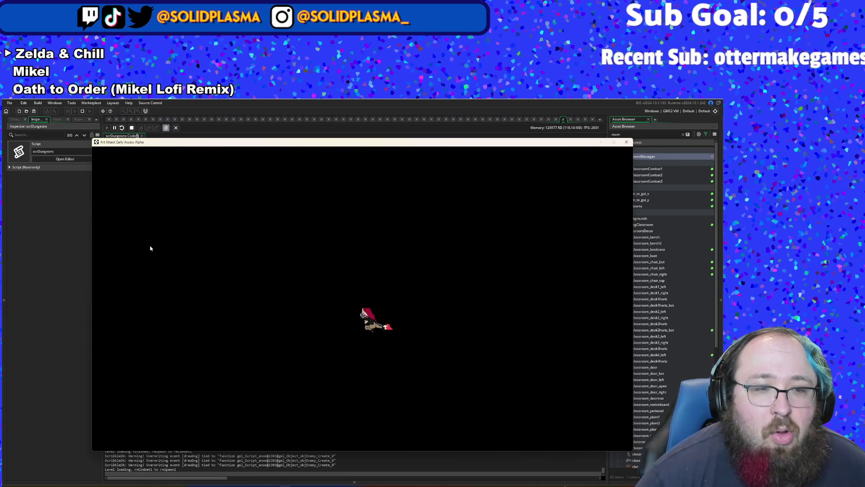
- Walk through rmSpawn2 and test moving around near its left door
key("a")
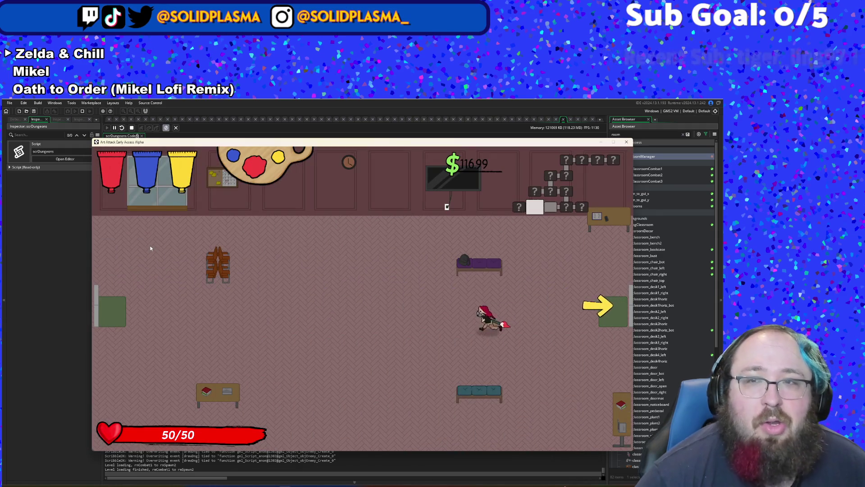
key("a")
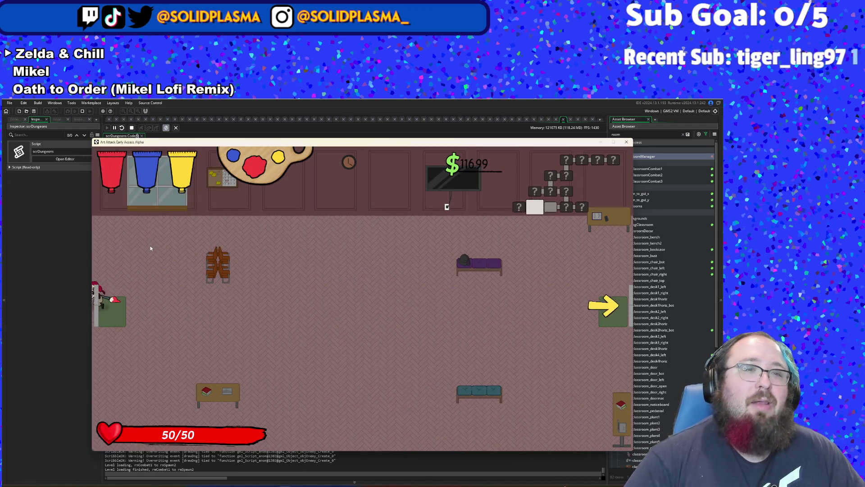
key("s")
key("d")
key("w")
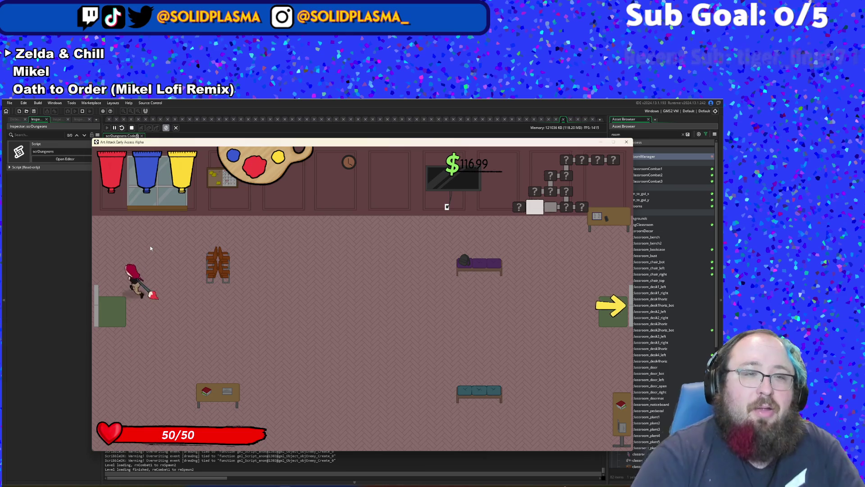
key("a")
key("s")
key("d")
key("w")
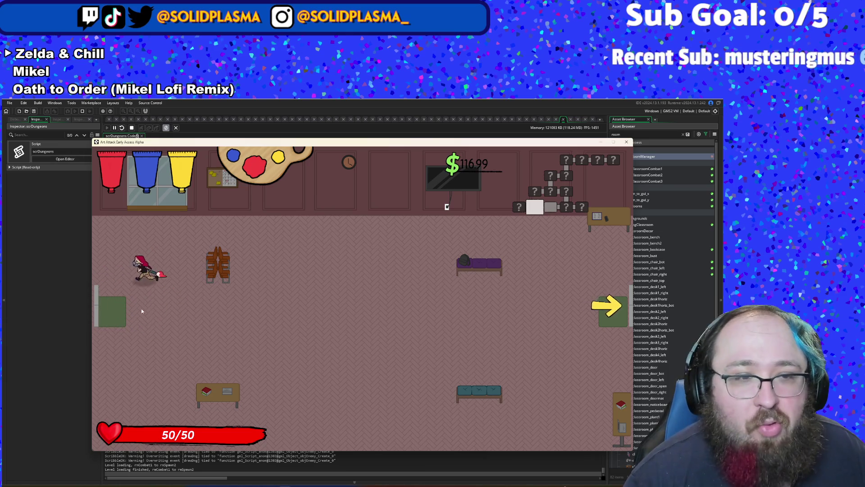
key("s")
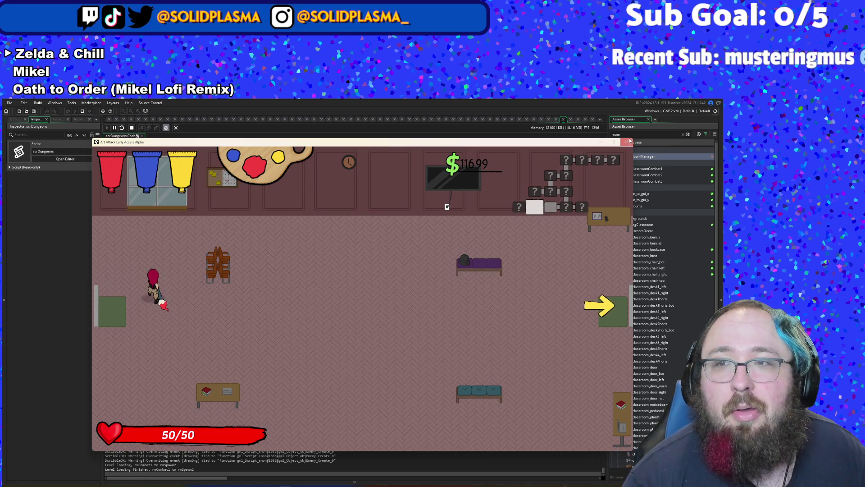
- Close the game window and open rmTutorial1 from the Asset Browser search
left_click(630, 141)
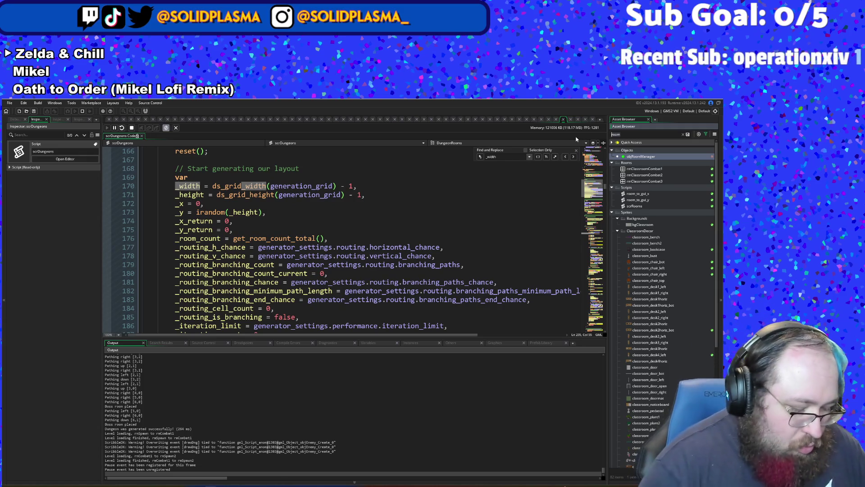
type("tu")
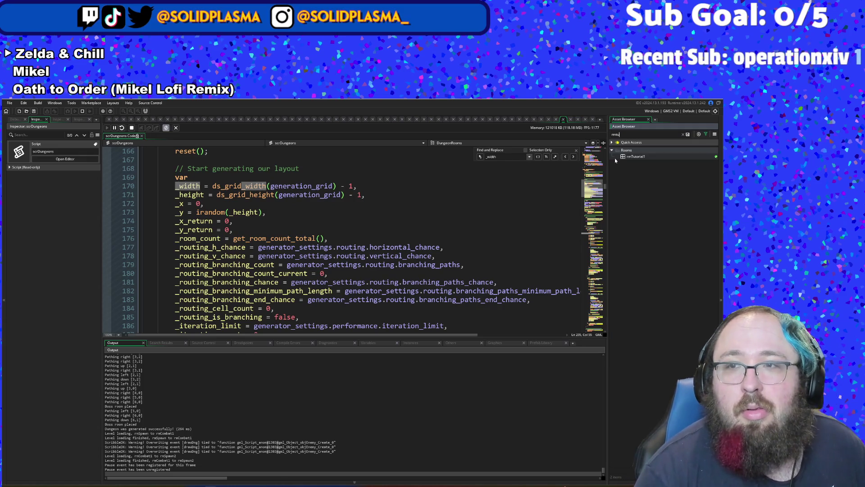
double_click(622, 157)
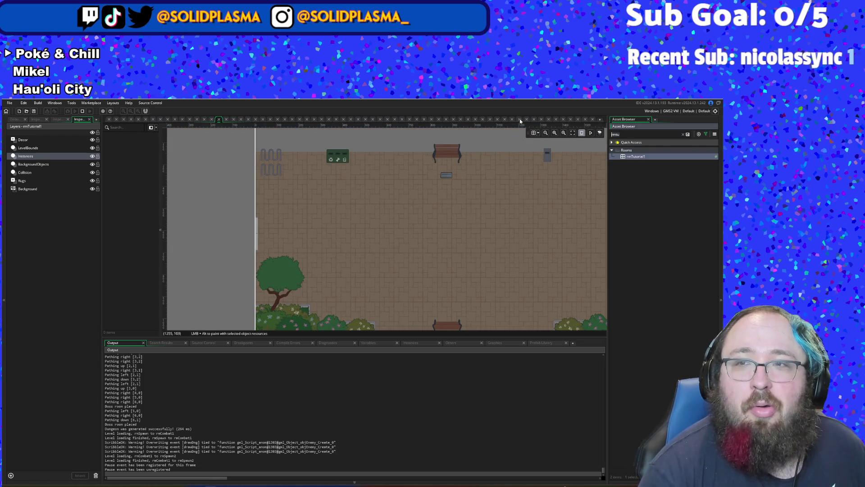
- Search the assets for 'spawn' and open rmSpawn1 and rmSpawn2 alternately, ending on rmSpawn2
key("BackSpace")
key("BackSpace")
type("spawn")
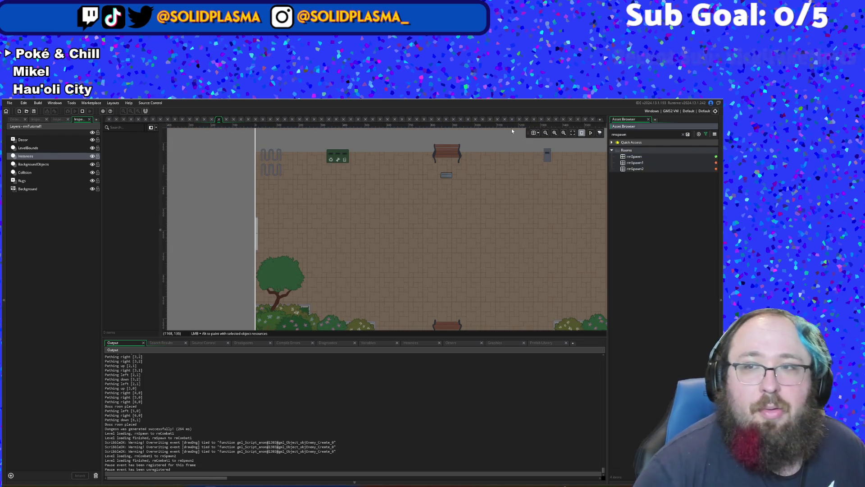
double_click(630, 164)
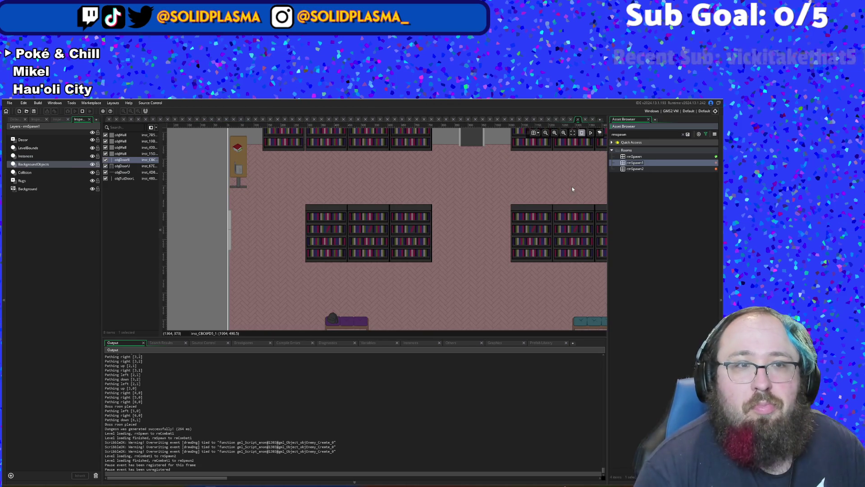
left_click(634, 172)
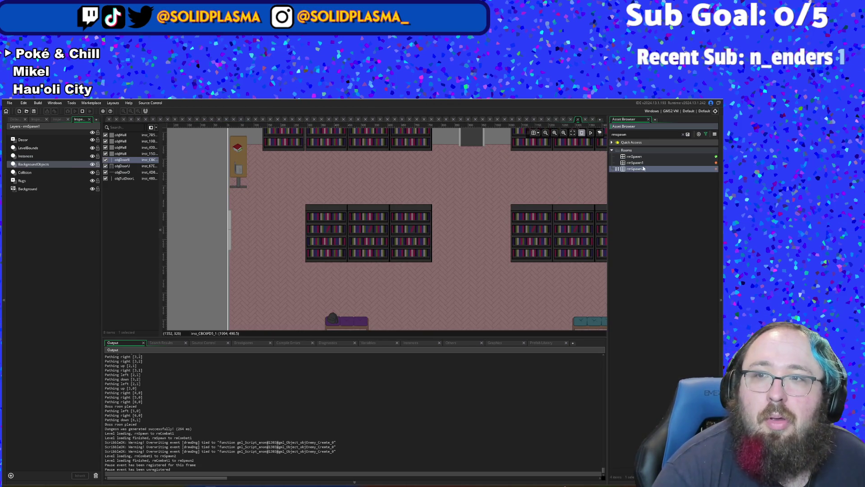
left_click(644, 165)
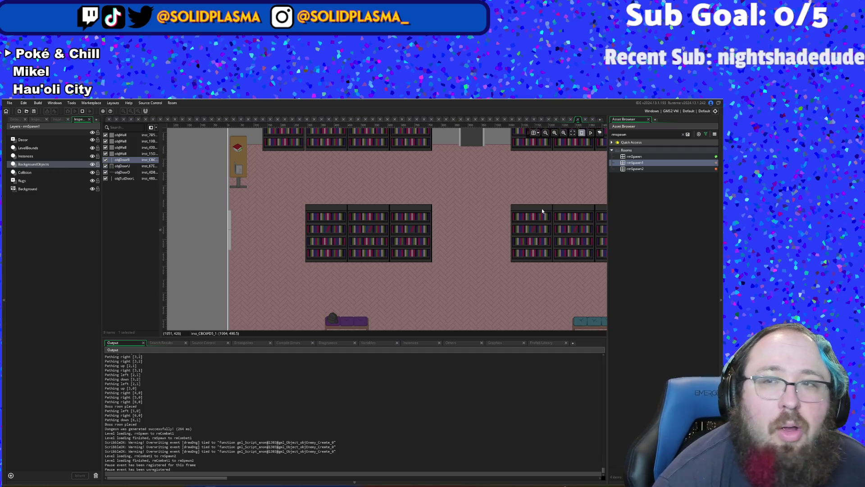
double_click(636, 169)
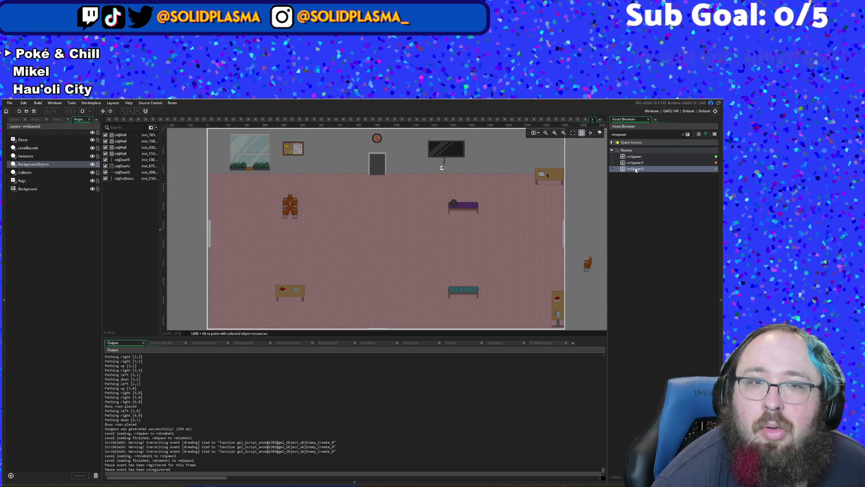
double_click(633, 162)
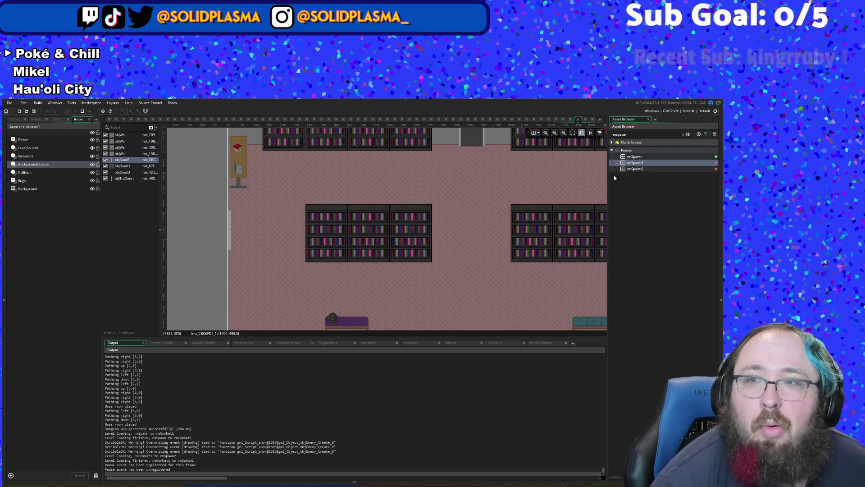
double_click(633, 169)
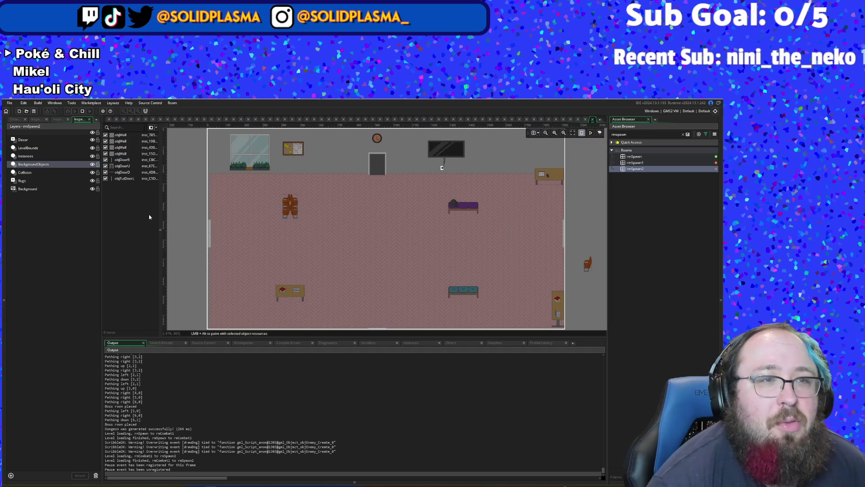
- Drag the objTutDoorL door flush against rmSpawn2's left wall, then stop the running game
left_click(209, 239)
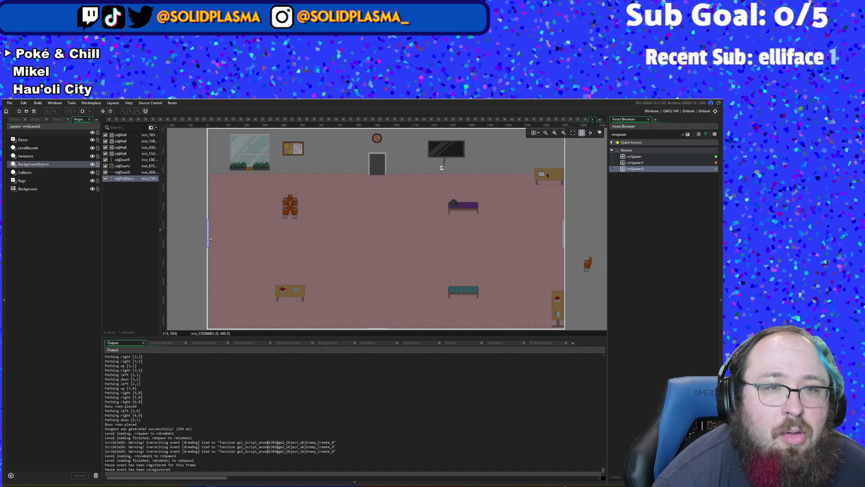
scroll(228, 248, "up", 2)
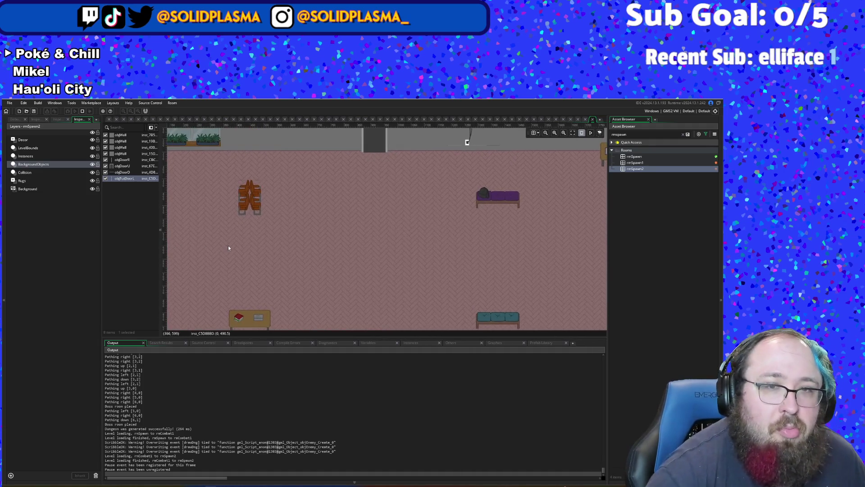
left_click_drag(228, 248, 491, 293)
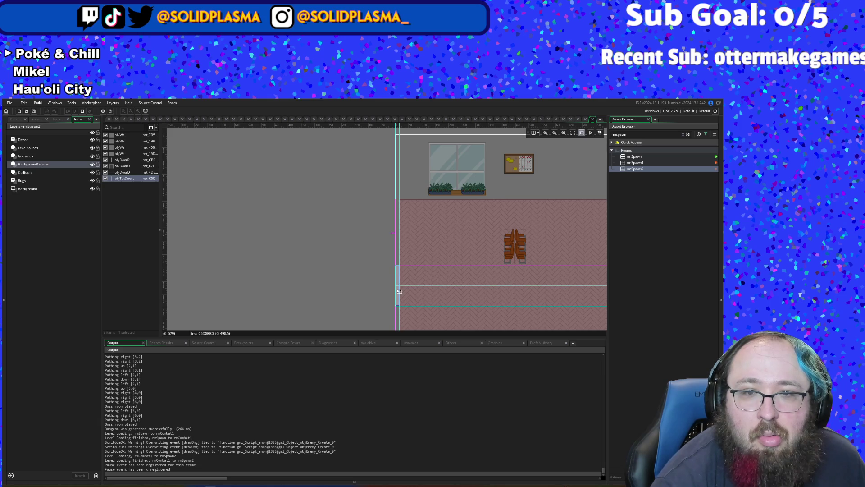
left_click_drag(395, 290, 401, 293)
mouse_move(482, 301)
left_mouse_down()
mouse_move(352, 263)
mouse_move(272, 180)
mouse_move(236, 183)
mouse_move(131, 232)
mouse_move(330, 257)
left_mouse_up()
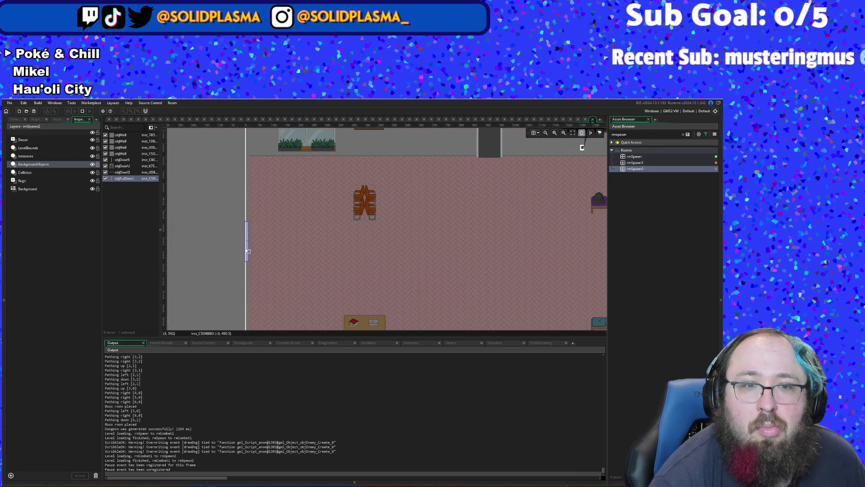
left_click_drag(249, 251, 247, 248)
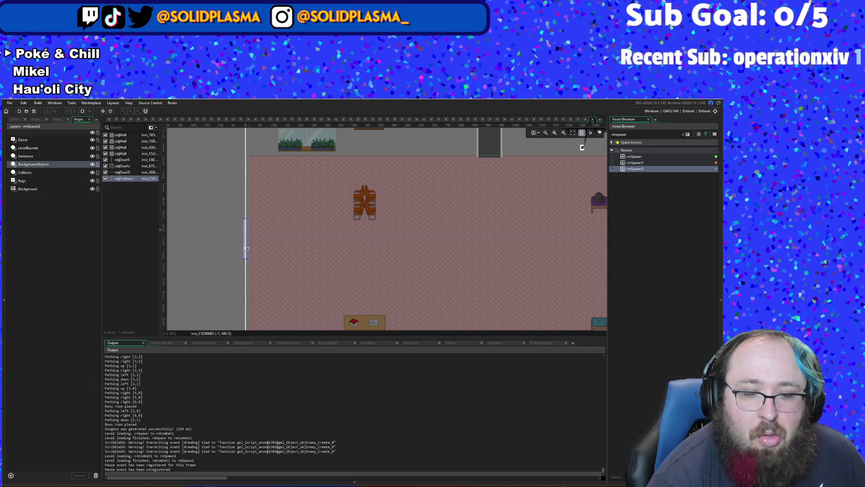
left_click_drag(247, 248, 251, 250)
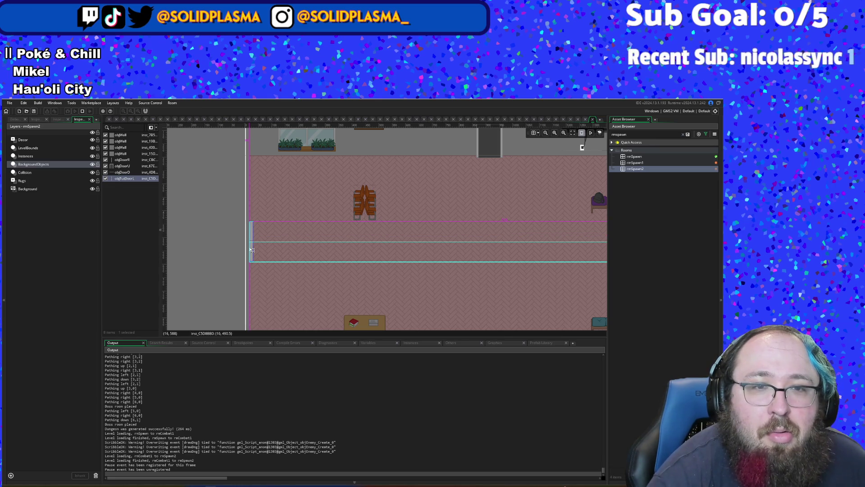
left_click_drag(251, 250, 250, 250)
mouse_move(465, 281)
left_mouse_down()
mouse_move(282, 251)
mouse_move(453, 290)
left_mouse_up()
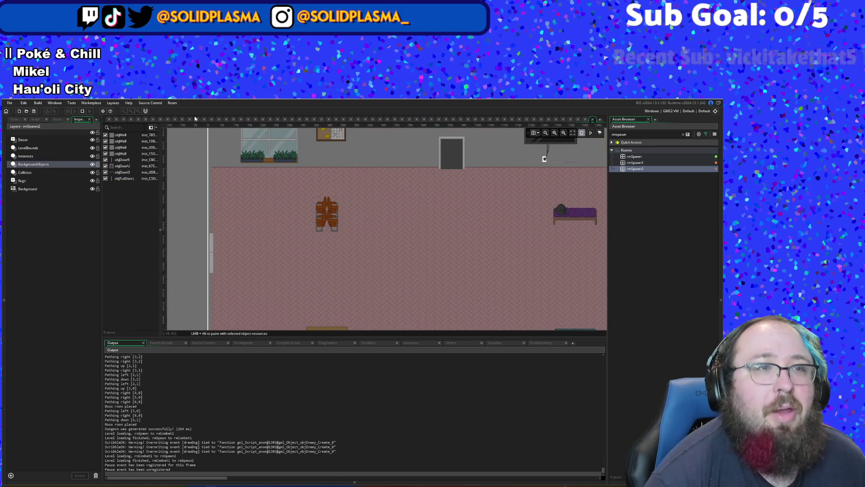
left_click(82, 111)
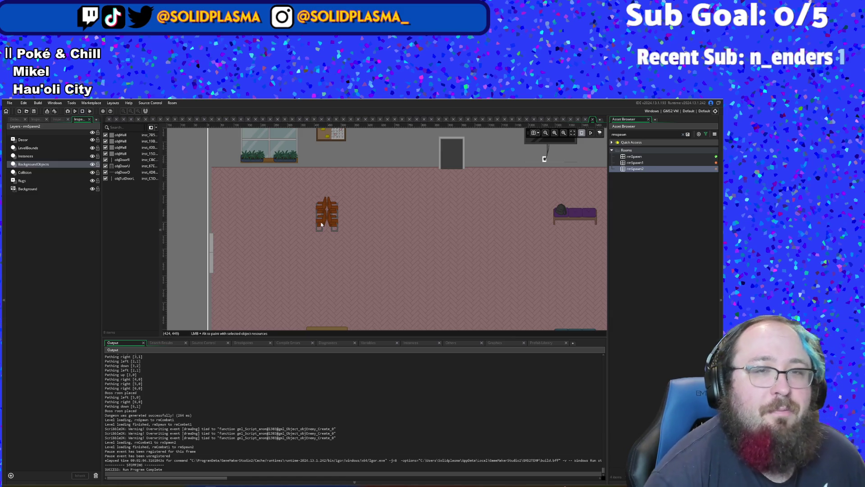
- Open objRoomManager's code and look at the generation-attempts check calling game_end on line 66
key("ctrl+t")
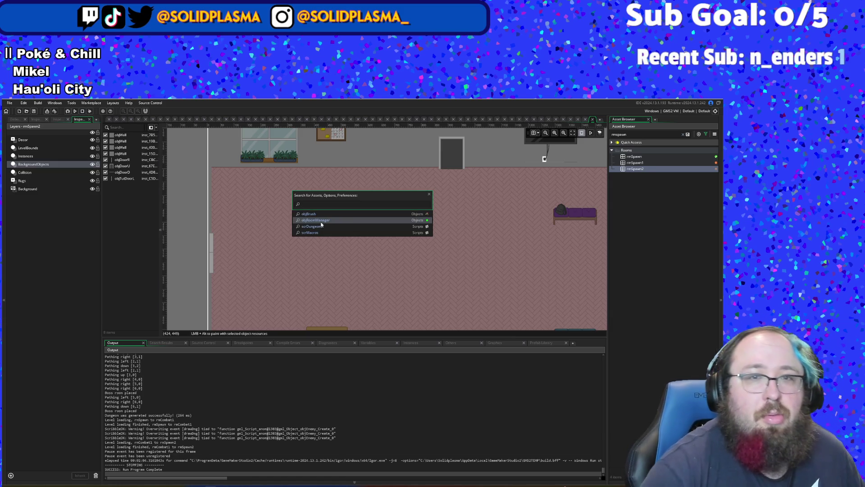
left_click(321, 222)
left_click(273, 273)
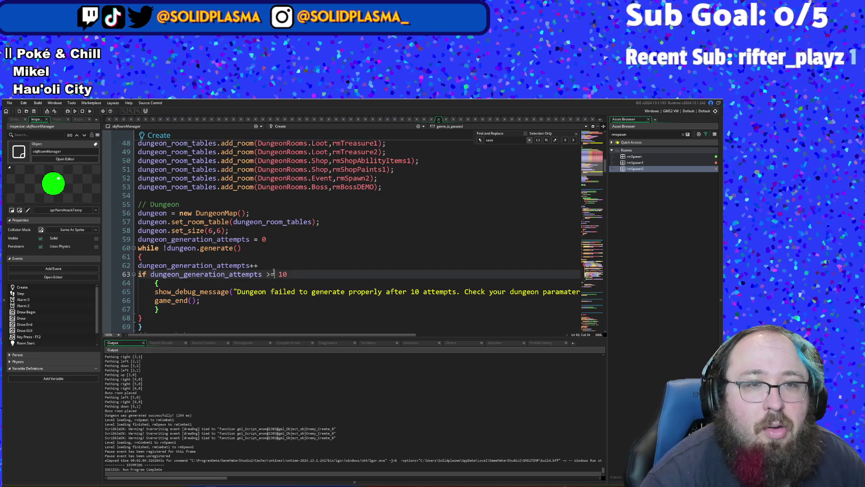
scroll(266, 217, "down", 2)
left_click(248, 251)
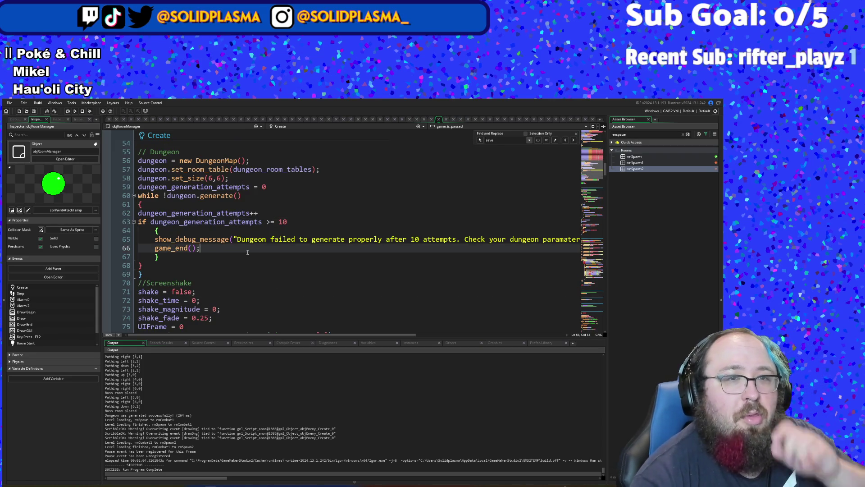
- Scroll through the Create event's dungeon retry loop down to the Step event's first line
scroll(247, 252, "down", 2)
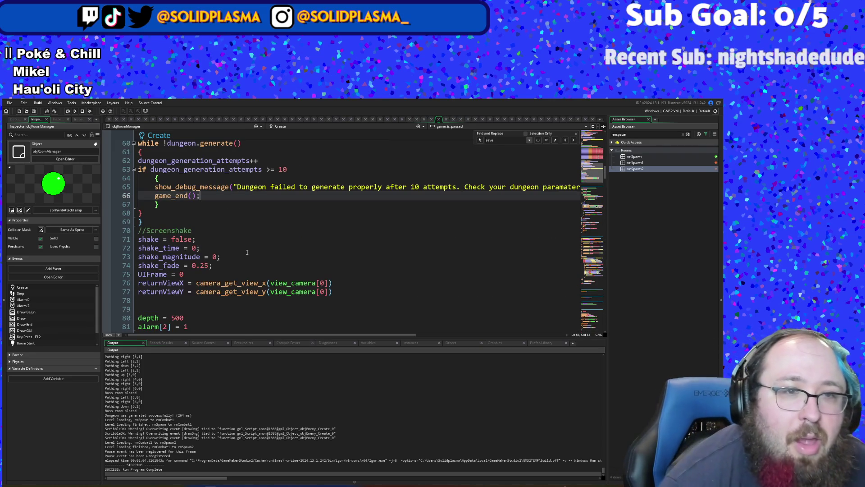
scroll(247, 254, "down", 6)
scroll(247, 254, "down", 8)
scroll(264, 220, "up", 10)
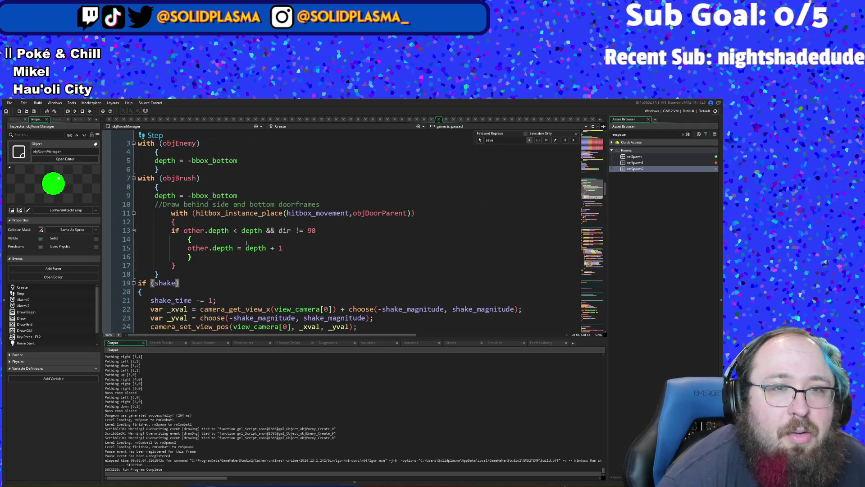
scroll(264, 220, "up", 11)
scroll(274, 208, "down", 5)
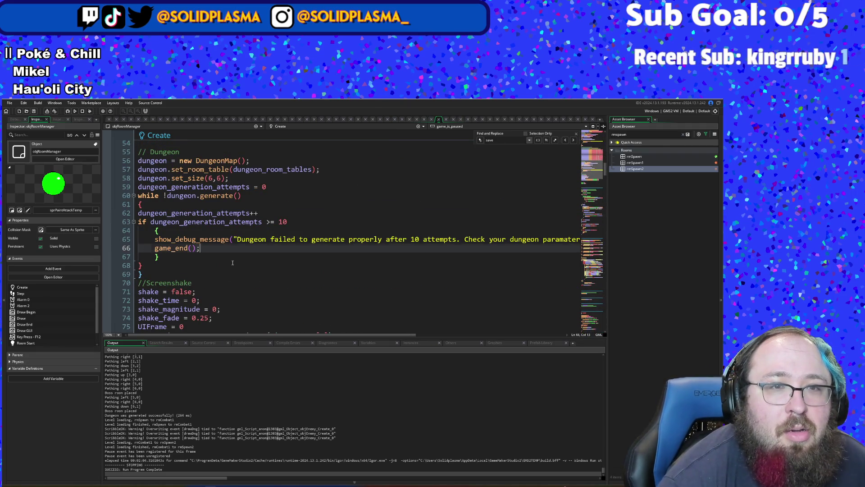
left_click(233, 263)
scroll(233, 262, "down", 2)
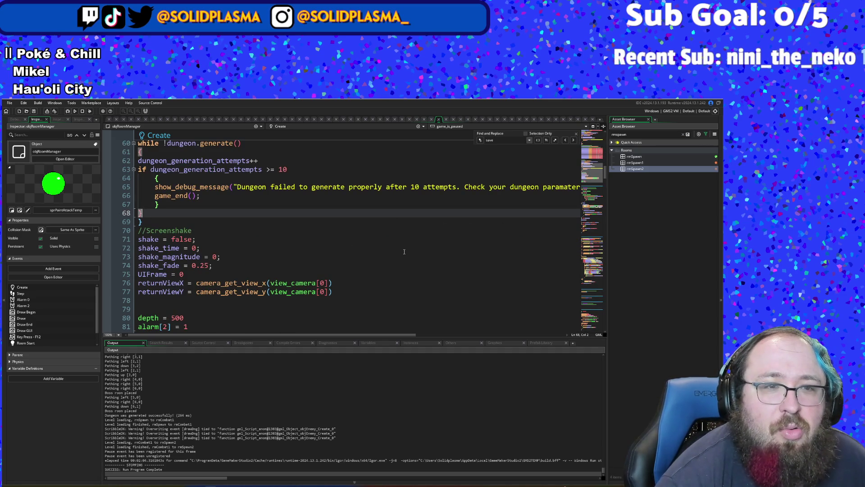
scroll(405, 252, "up", 12)
scroll(408, 235, "down", 14)
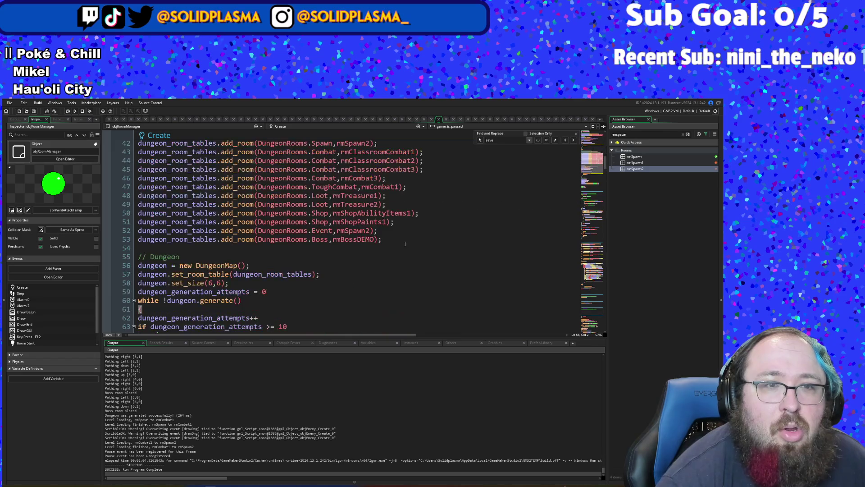
scroll(409, 235, "down", 12)
scroll(408, 223, "up", 7)
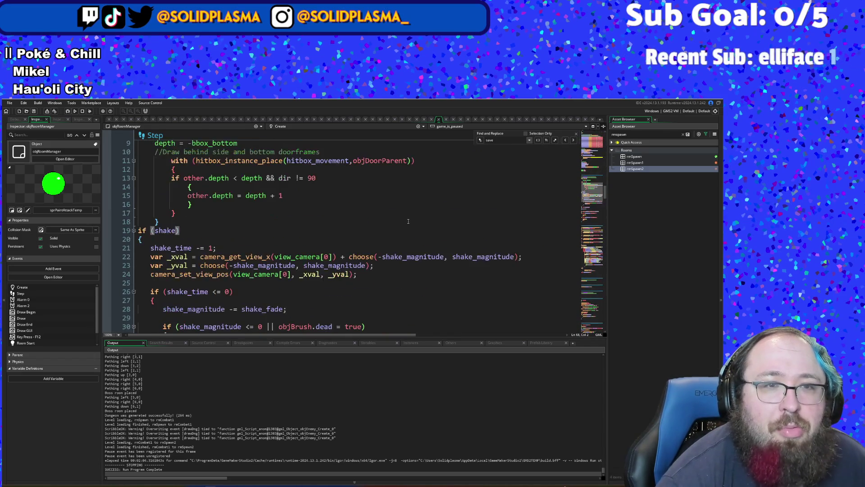
scroll(409, 222, "up", 3)
left_click(408, 223)
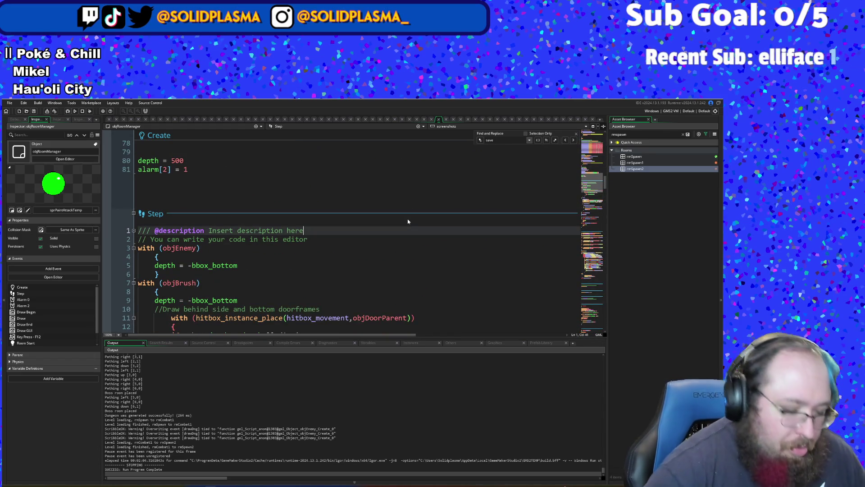
- Search the assets for objBrush with Ctrl+T and open its code
key("ctrl+t")
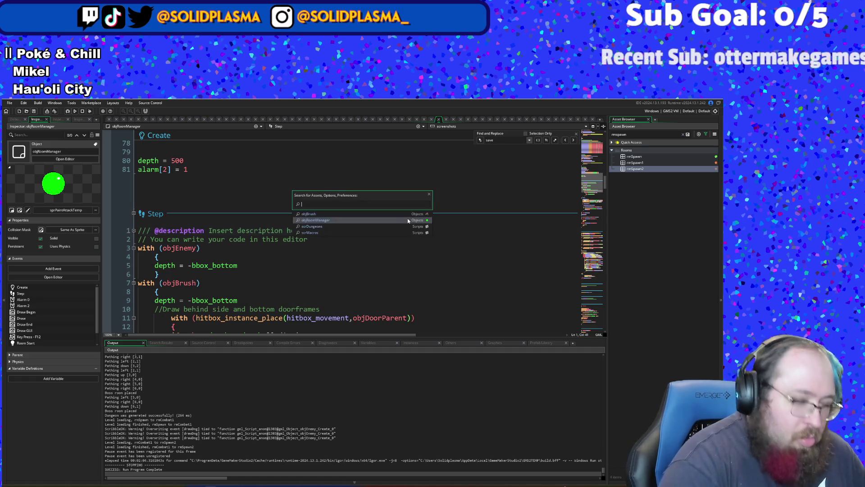
type("objDun")
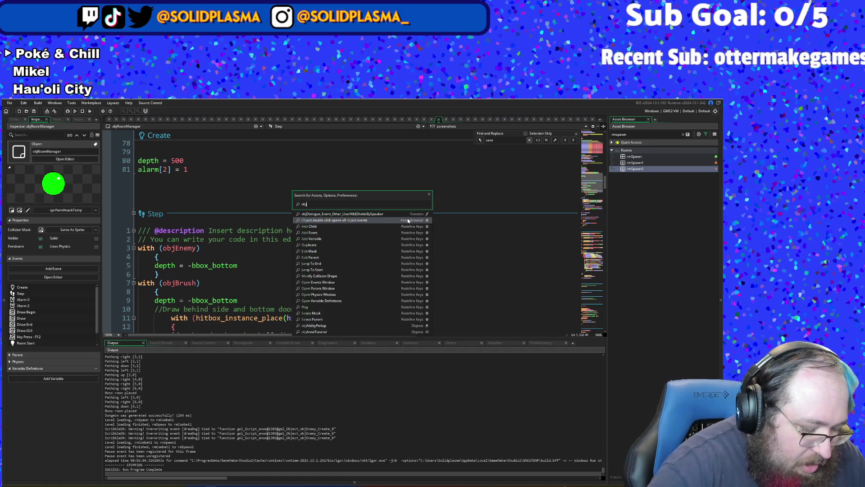
key("BackSpace")
key("BackSpace")
key("BackSpace")
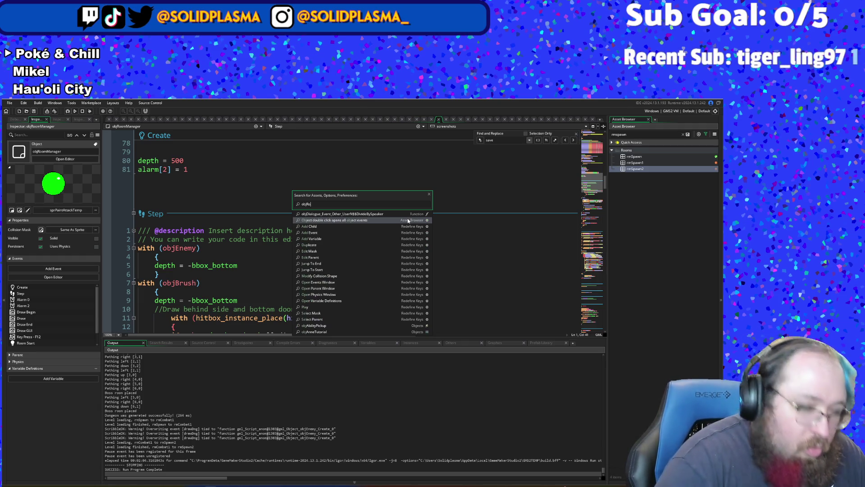
type("o")
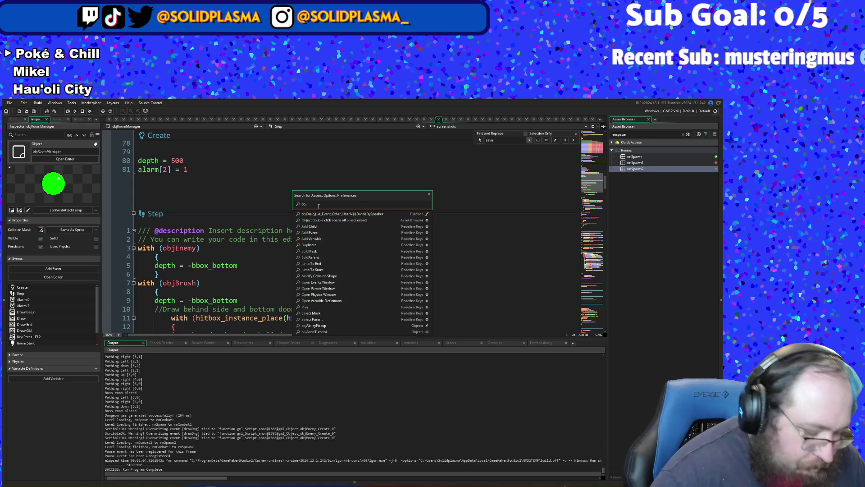
type("Brush")
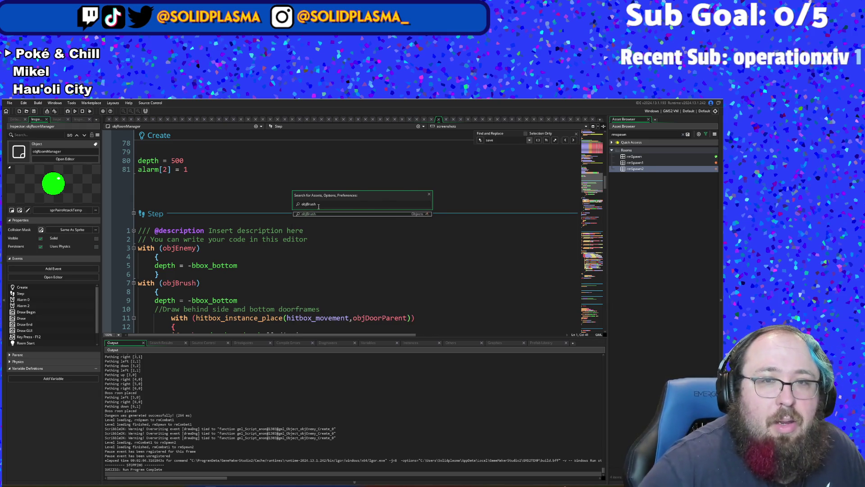
key("Return")
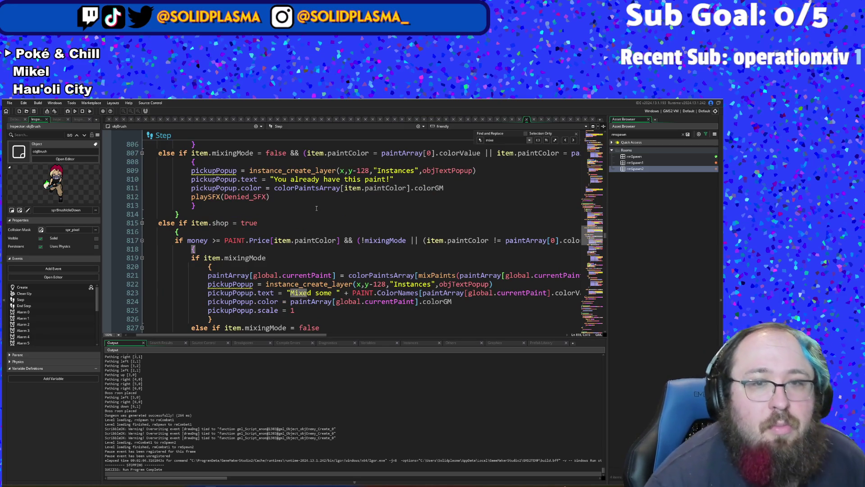
- Scroll to objBrush's User Event 1 and select entrance_left on line 47
scroll(316, 208, "down", 16)
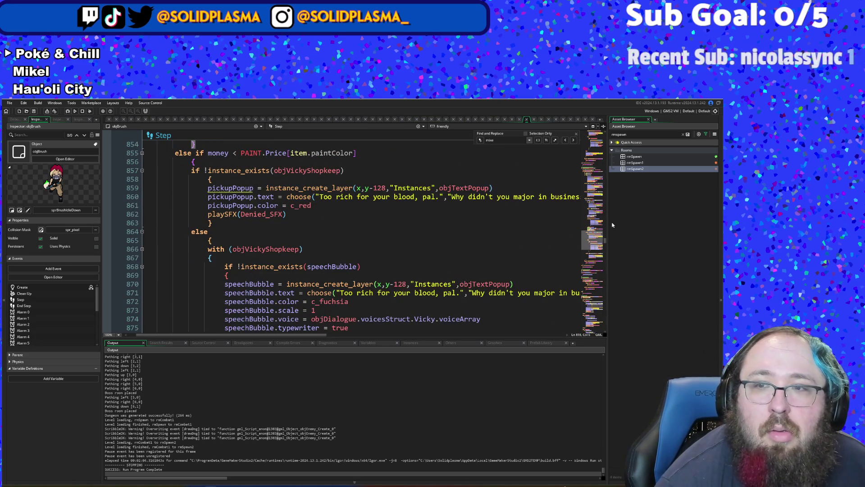
scroll(483, 274, "down", 20)
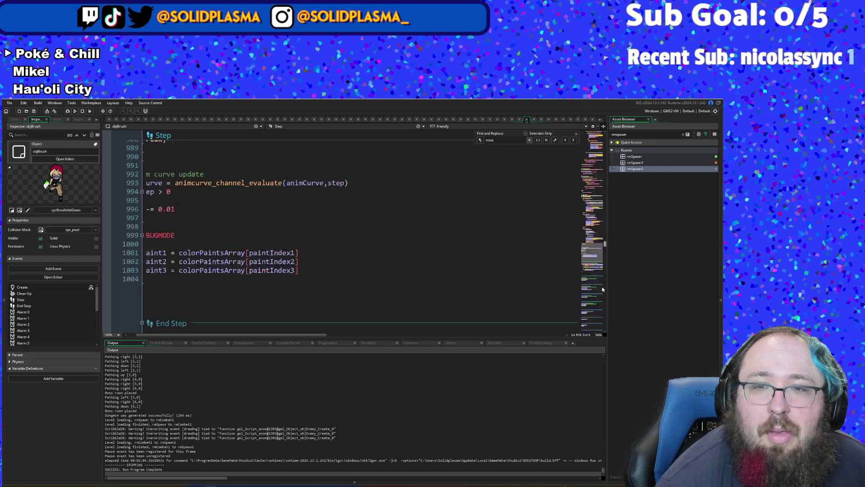
scroll(483, 274, "down", 4)
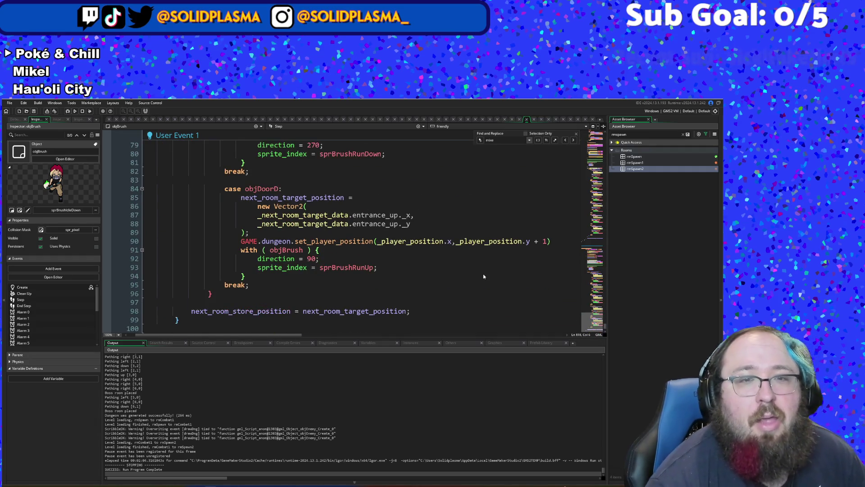
scroll(483, 274, "up", 16)
scroll(465, 289, "up", 4)
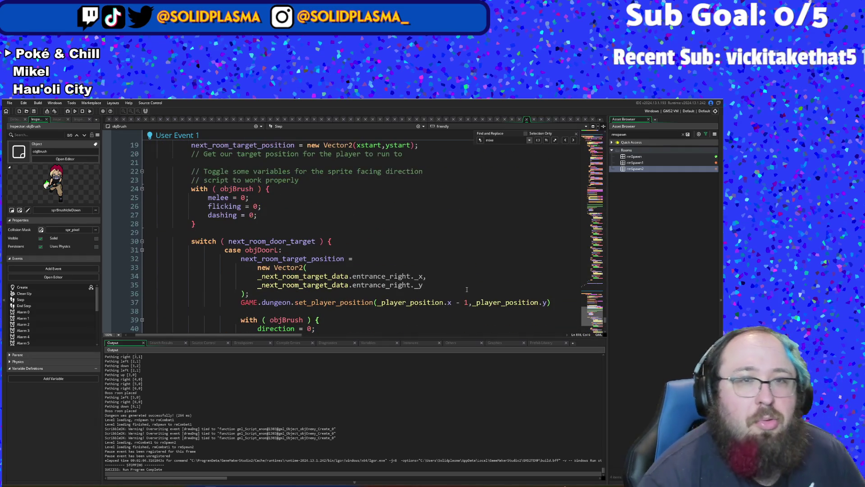
scroll(467, 289, "down", 4)
scroll(466, 290, "down", 2)
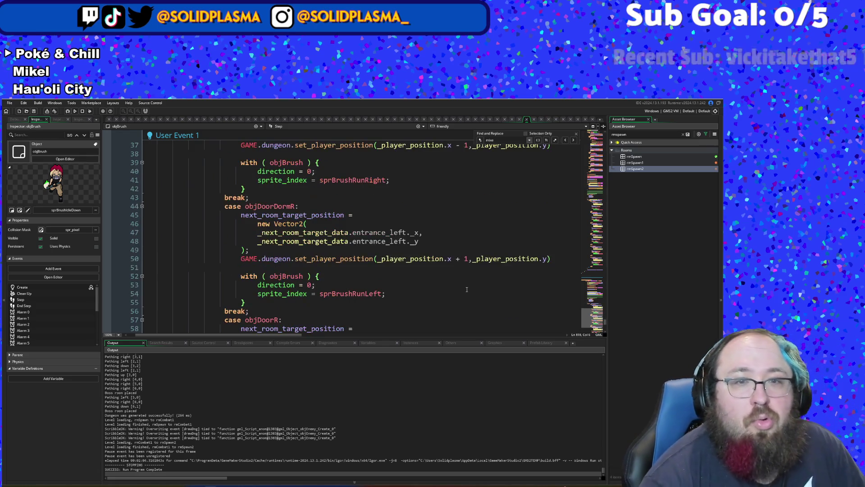
left_click(383, 232)
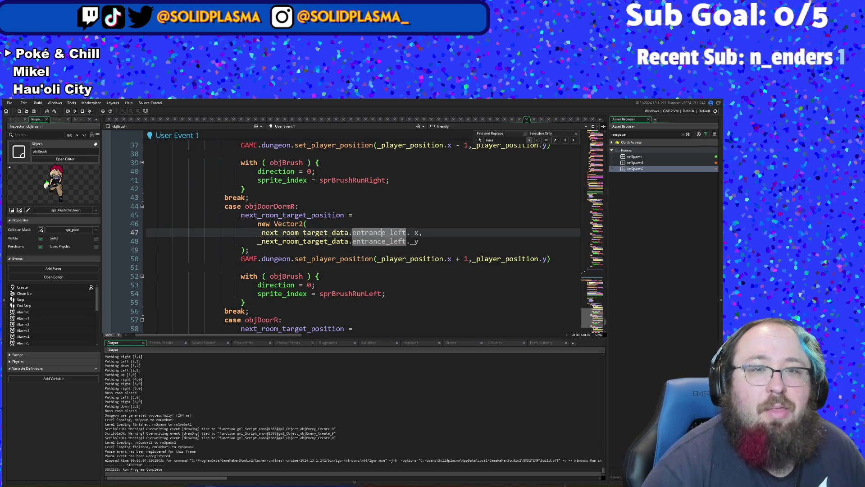
double_click(383, 232)
- Inspect the Room_Data lookup, Vector2 target and line 7 paint-data save, then open project Search & Replace
scroll(377, 236, "up", 8)
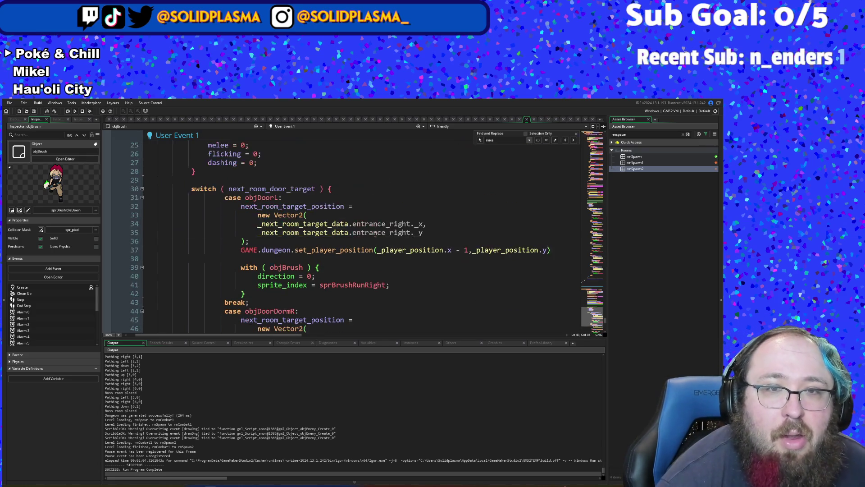
left_click(334, 197)
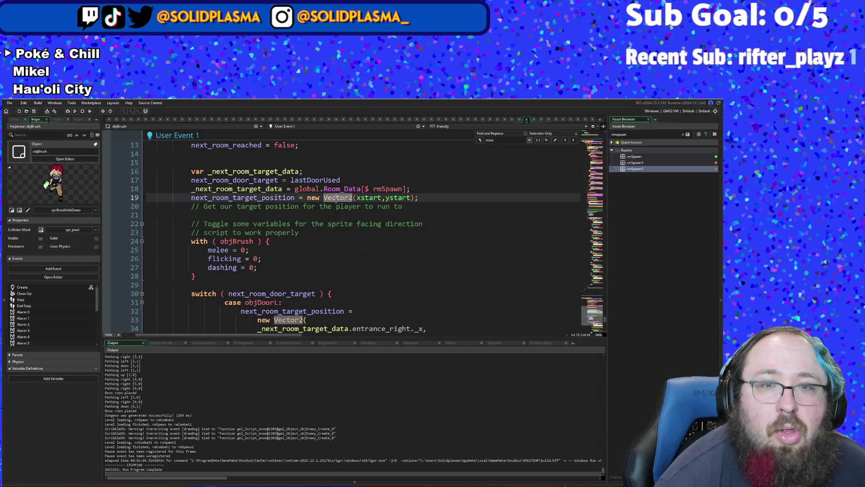
left_click(329, 190)
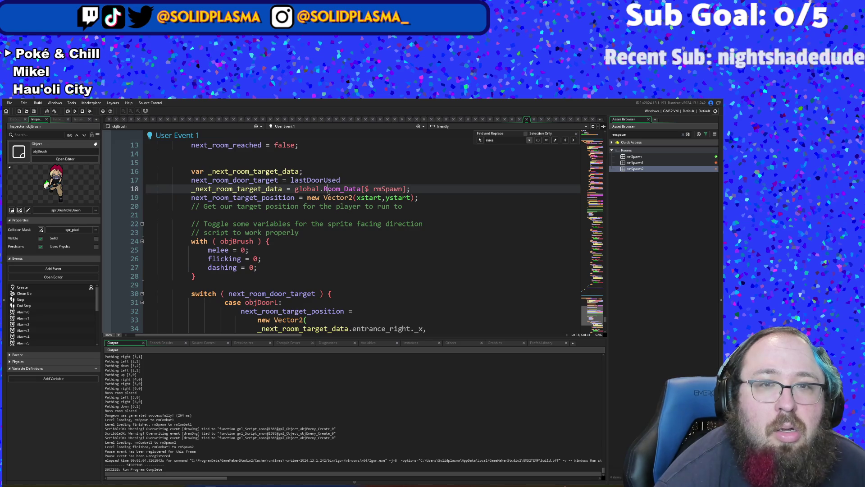
scroll(329, 192, "up", 2)
scroll(329, 193, "up", 4)
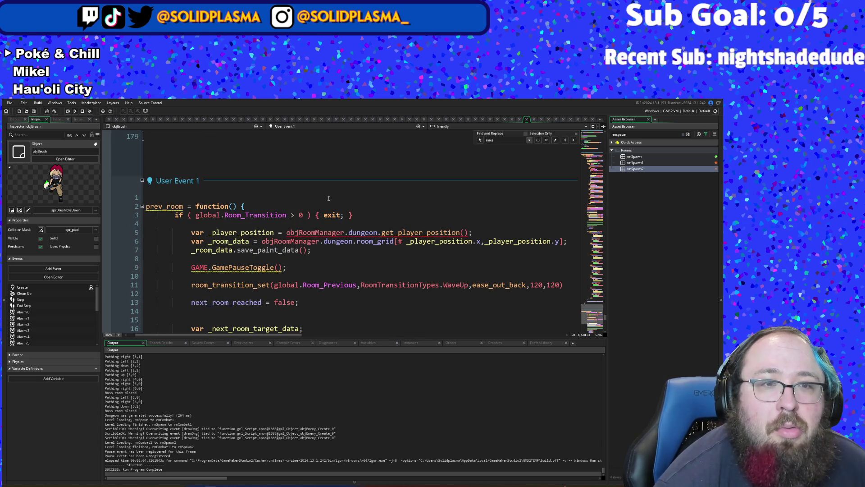
scroll(329, 198, "down", 4)
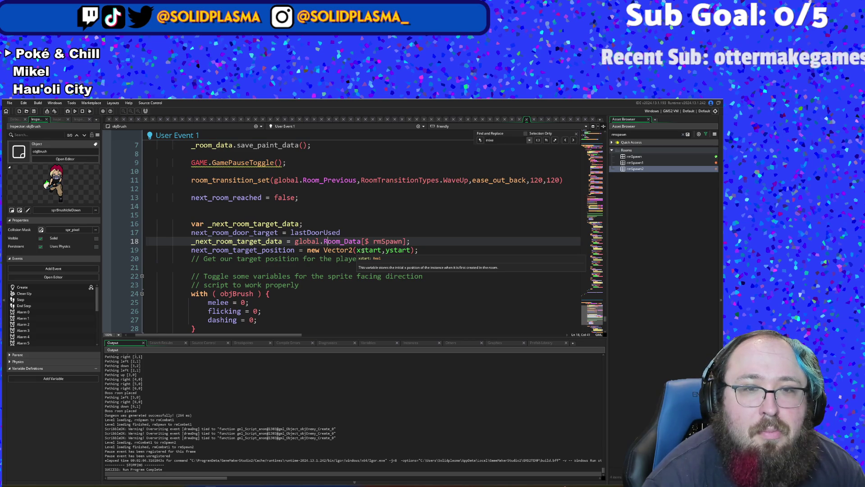
scroll(364, 251, "up", 5)
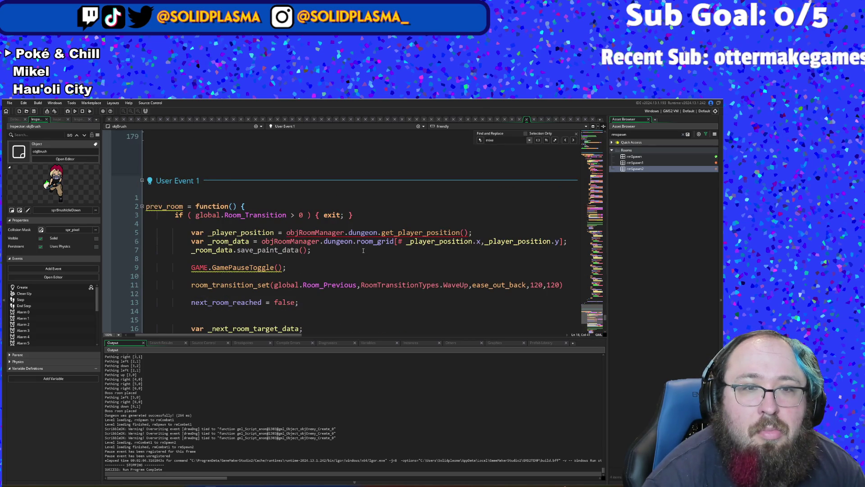
left_click(364, 250)
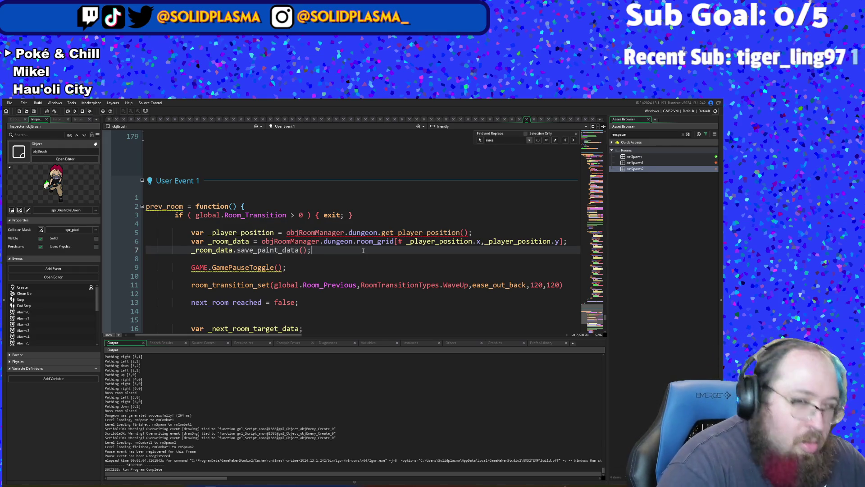
key("ctrl+shift+f")
- Find all 13 set_player_position calls project-wide and review the match at line 50
type("set_player_position")
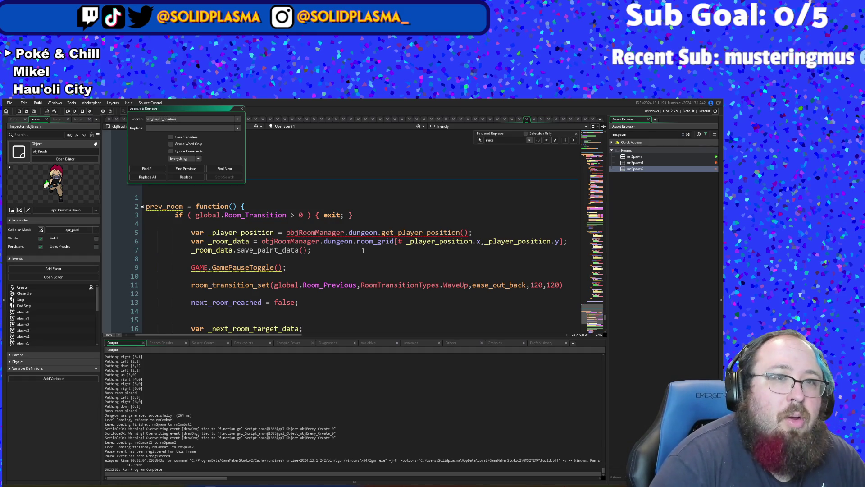
key("Return")
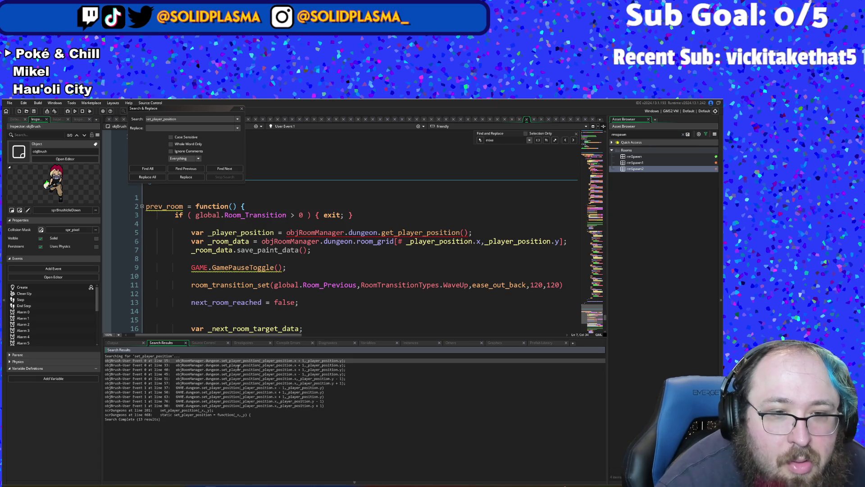
double_click(209, 392)
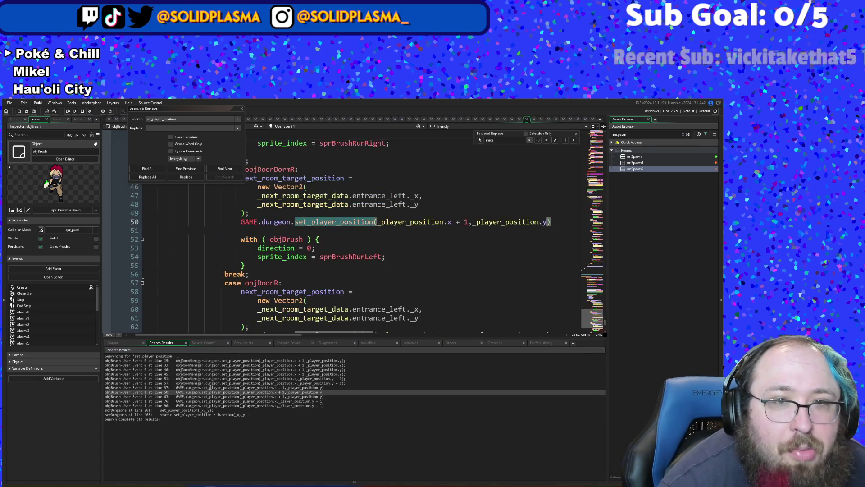
scroll(257, 309, "up", 15)
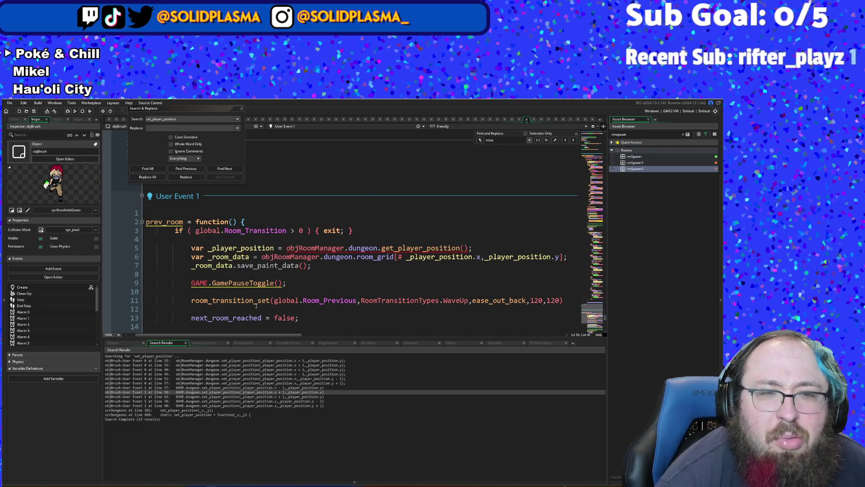
scroll(256, 306, "down", 6)
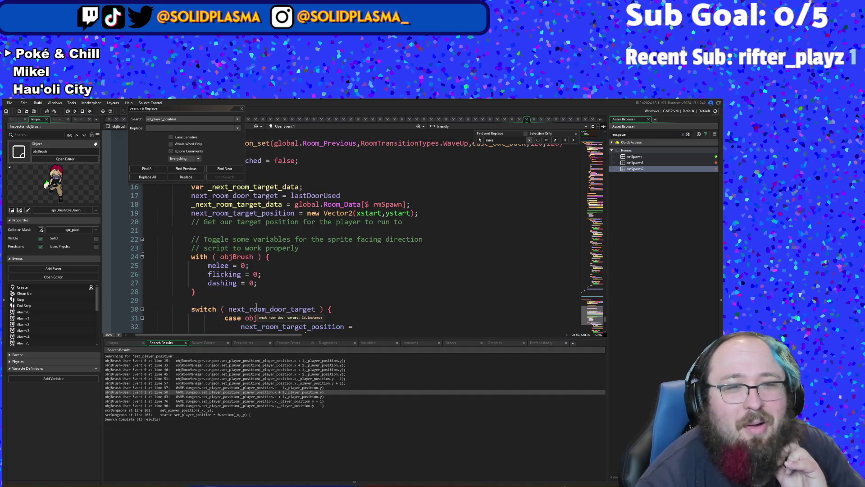
scroll(256, 306, "down", 8)
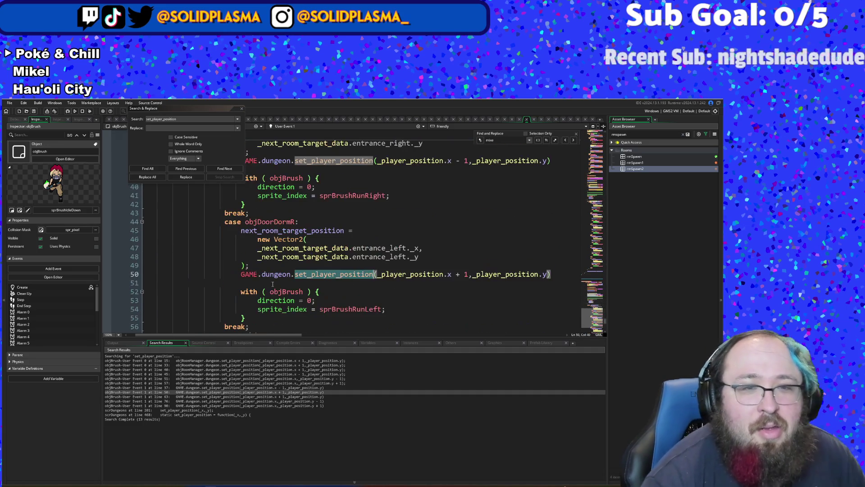
scroll(272, 284, "up", 10)
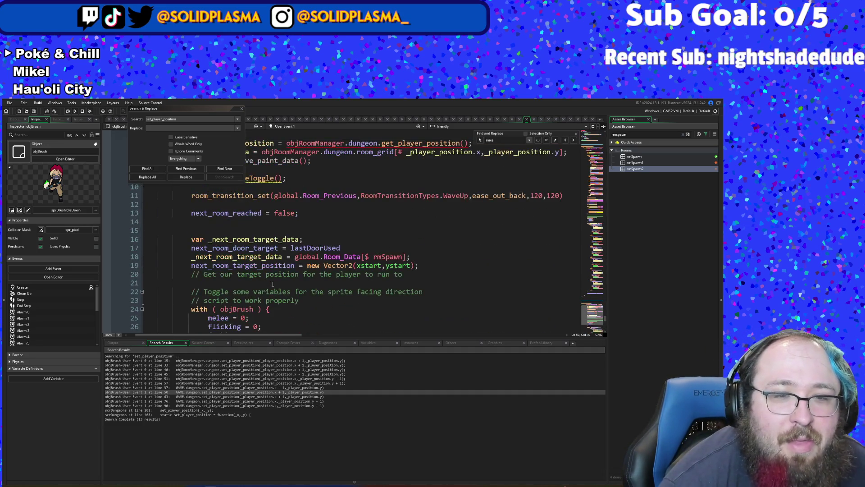
scroll(273, 284, "down", 16)
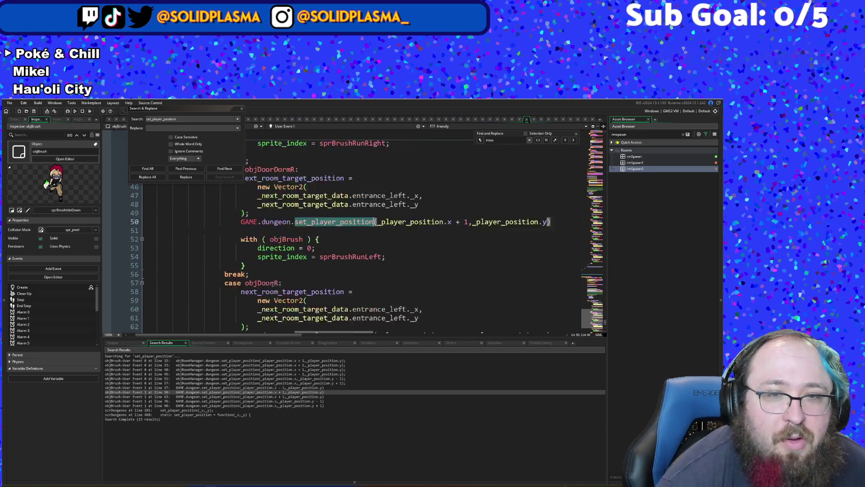
scroll(273, 284, "down", 12)
scroll(272, 286, "up", 4)
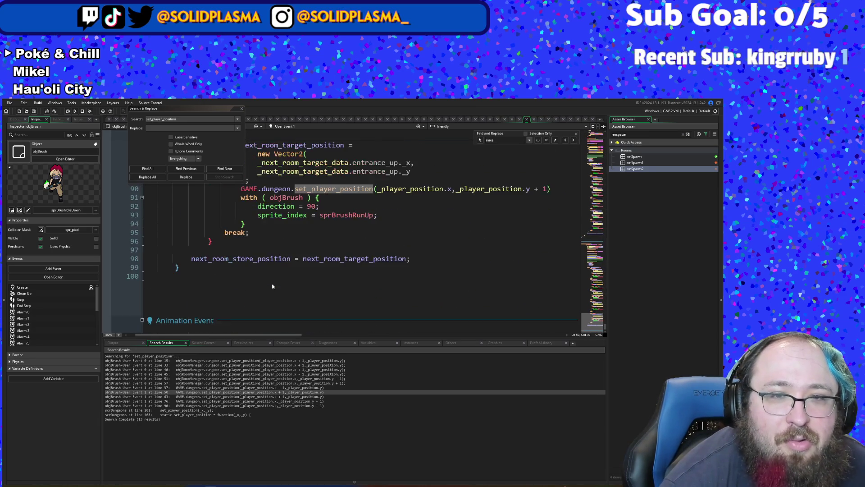
scroll(272, 287, "up", 16)
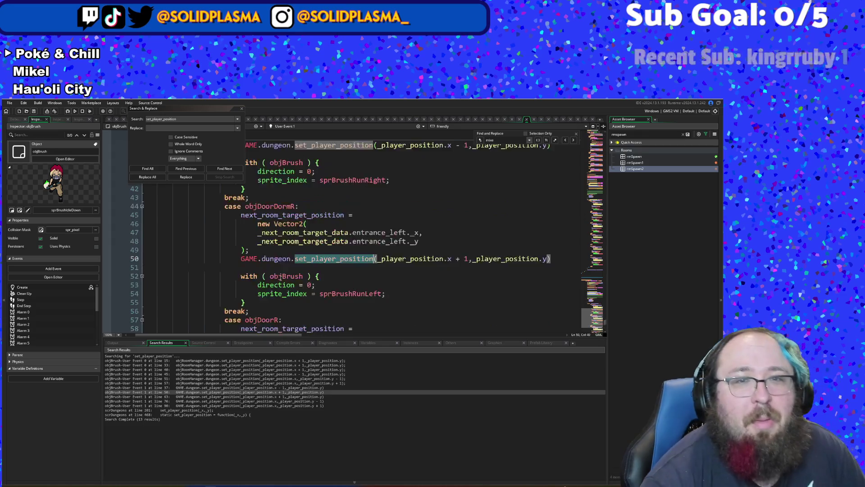
scroll(286, 277, "up", 10)
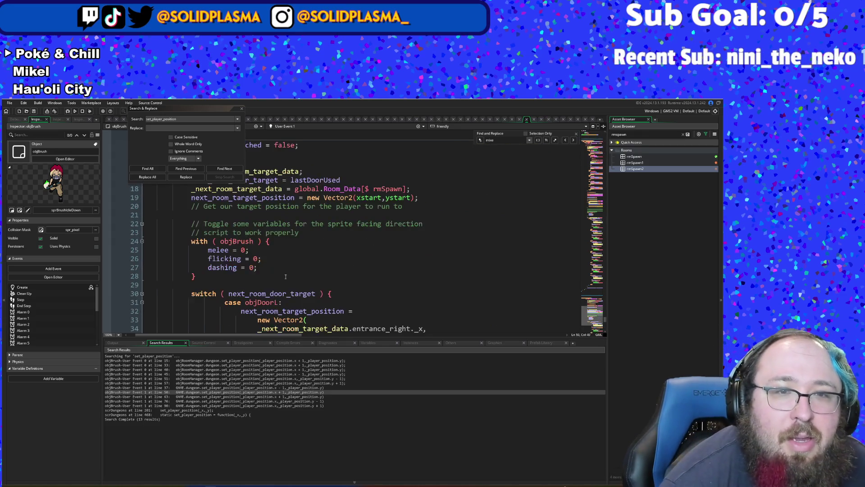
double_click(243, 383)
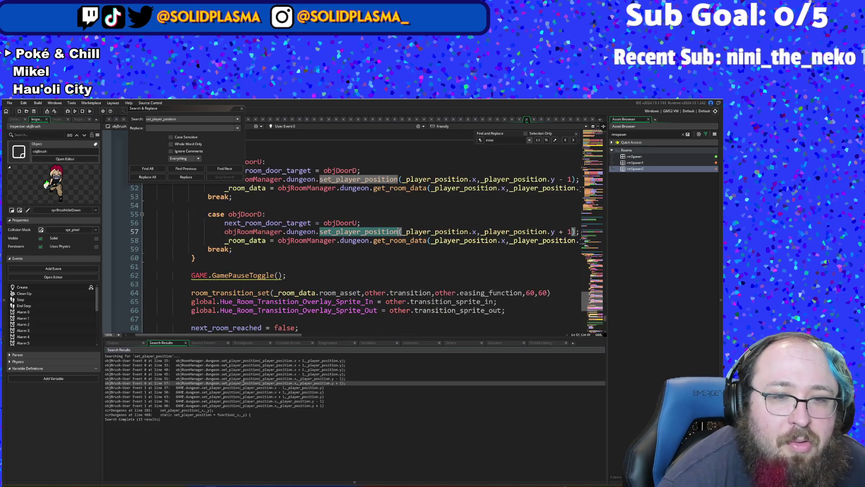
left_click(338, 263)
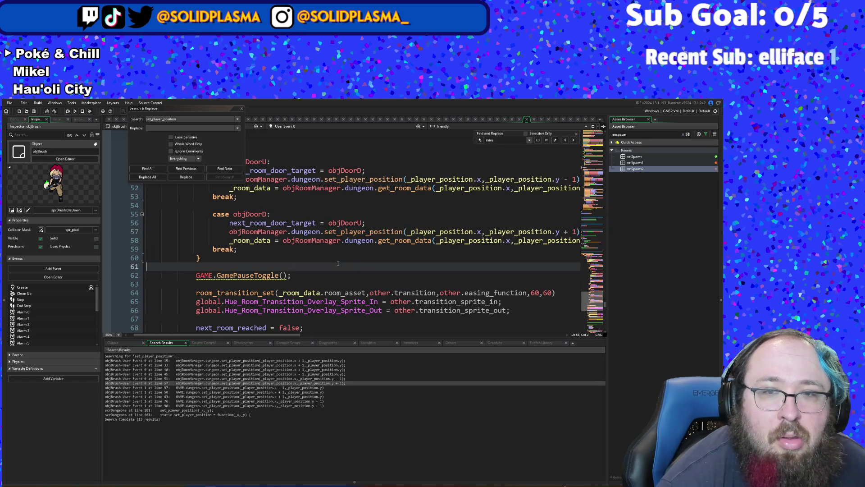
scroll(338, 263, "up", 6)
scroll(338, 264, "up", 10)
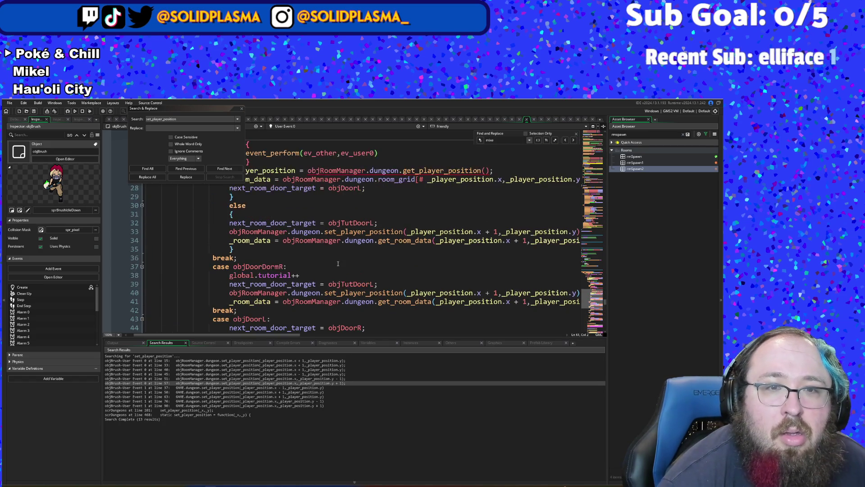
scroll(338, 264, "up", 3)
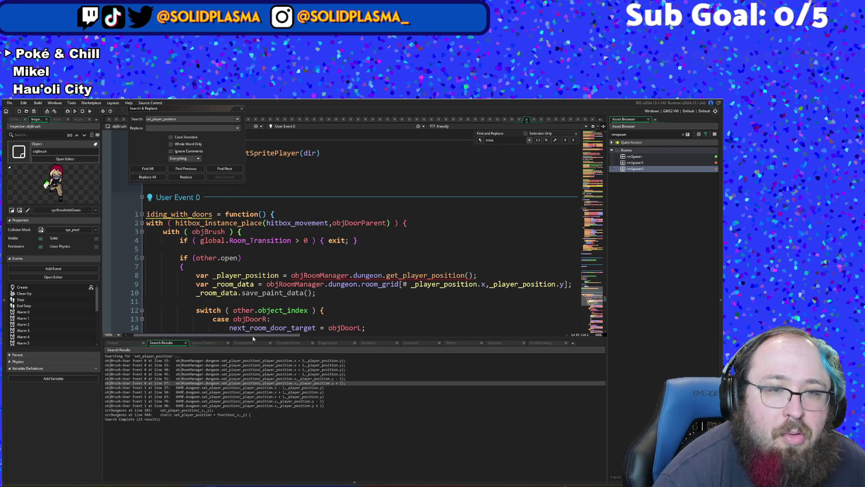
scroll(252, 336, "left", 1)
scroll(231, 244, "down", 3)
scroll(231, 243, "down", 20)
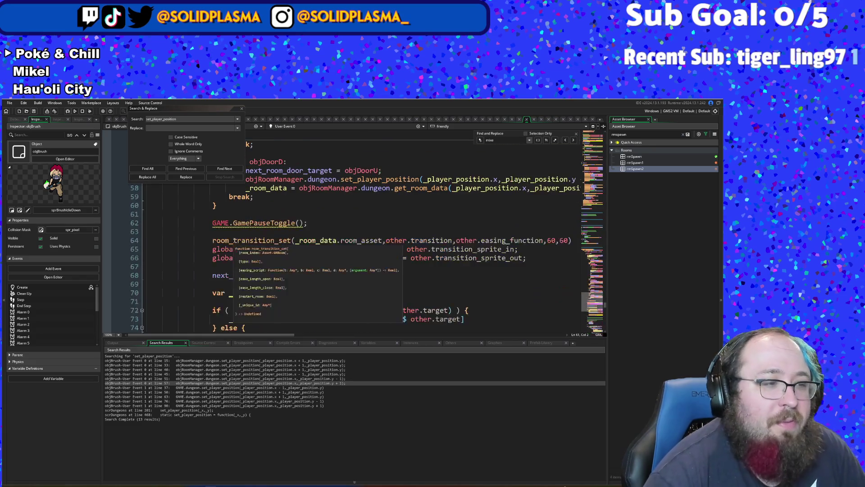
scroll(243, 232, "down", 20)
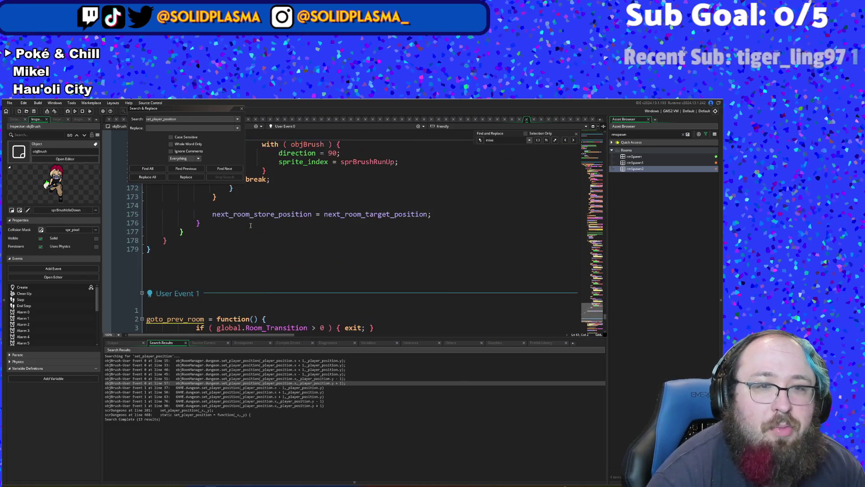
scroll(255, 215, "up", 10)
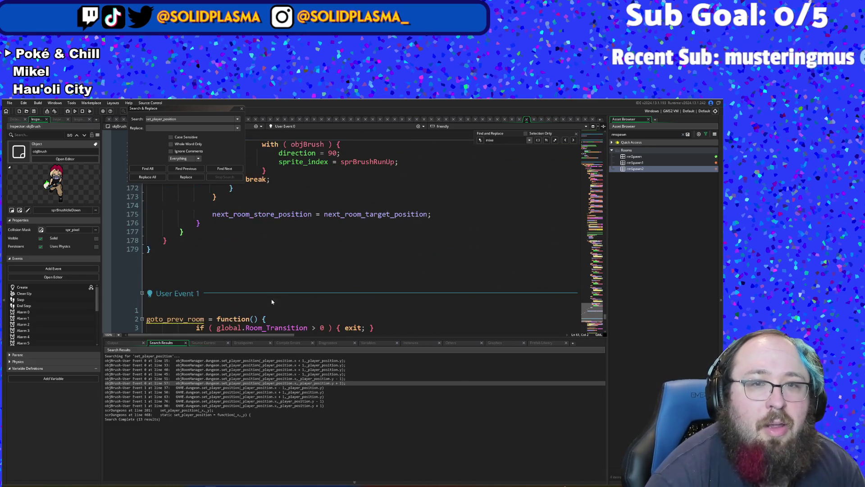
scroll(289, 282, "up", 18)
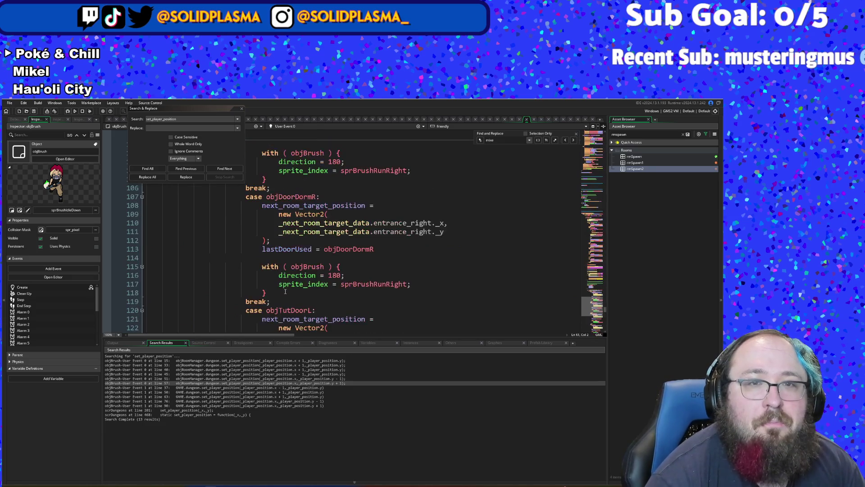
scroll(285, 293, "up", 4)
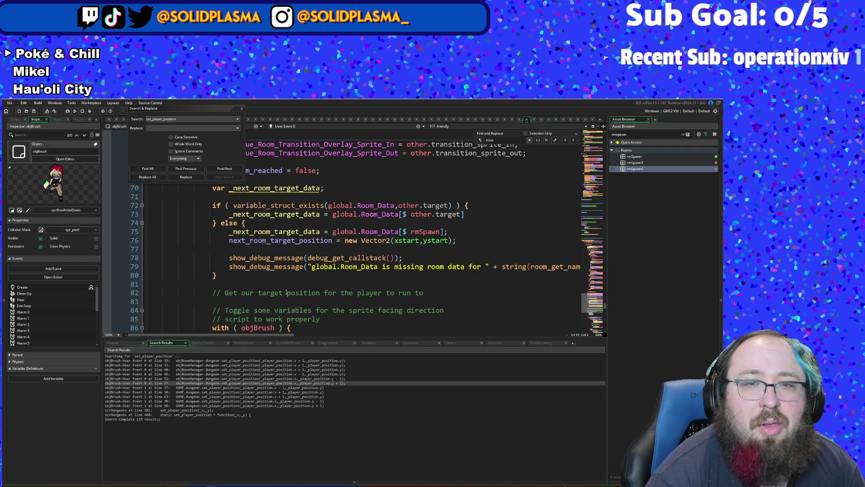
scroll(287, 292, "up", 2)
left_click(287, 293)
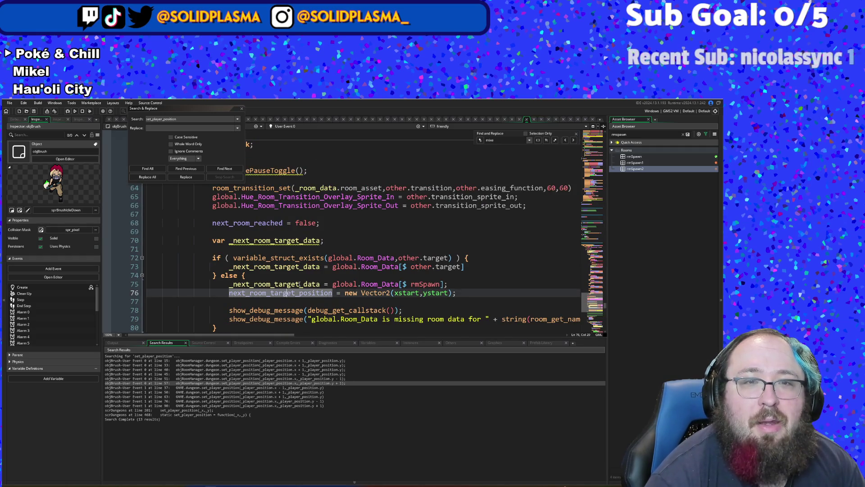
left_click(300, 285)
scroll(300, 283, "down", 2)
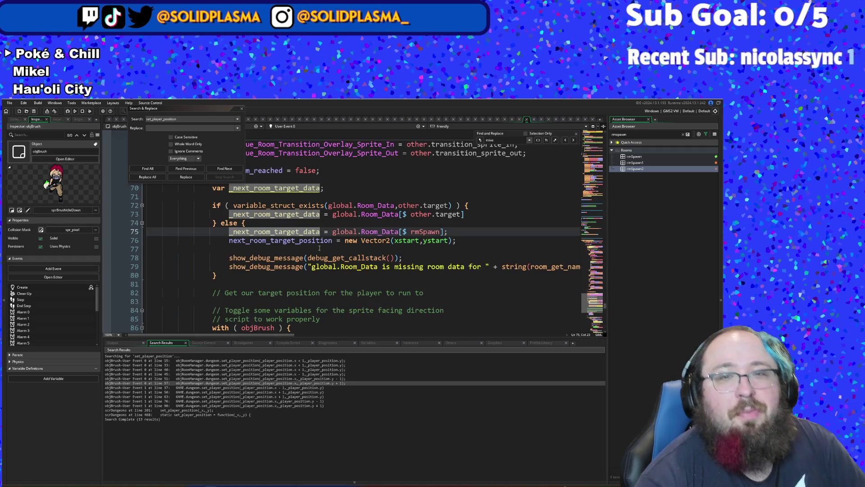
scroll(323, 250, "up", 4)
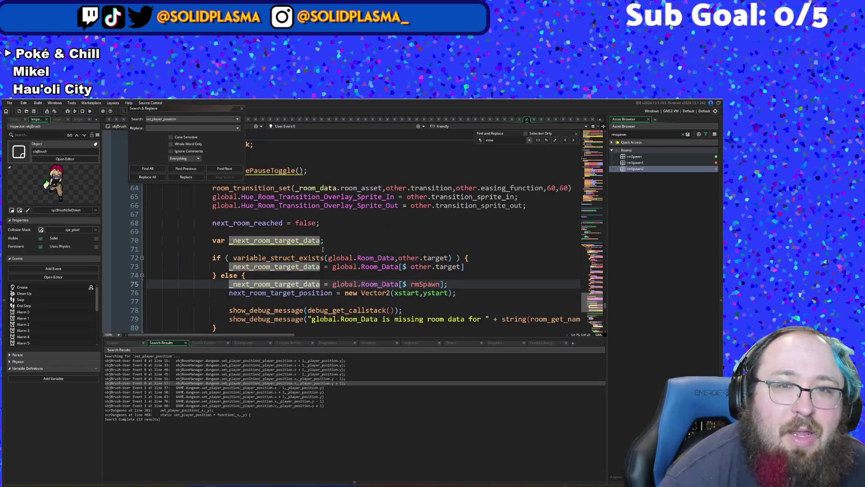
scroll(322, 249, "up", 2)
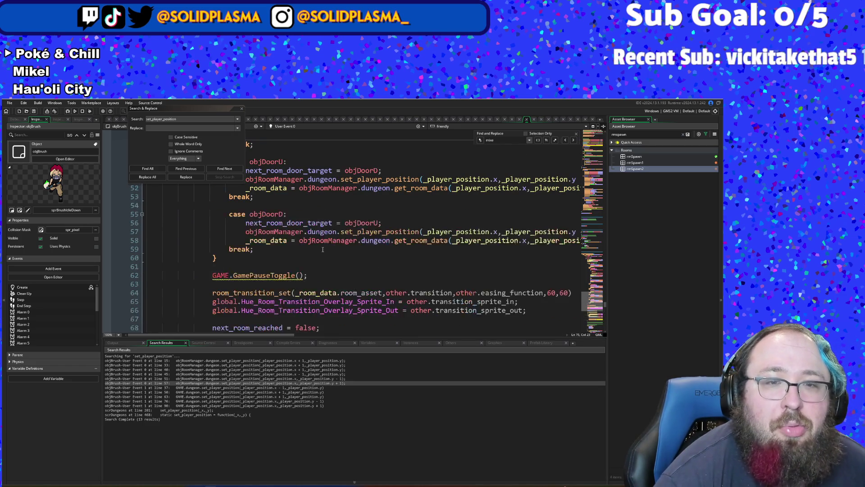
scroll(323, 249, "down", 13)
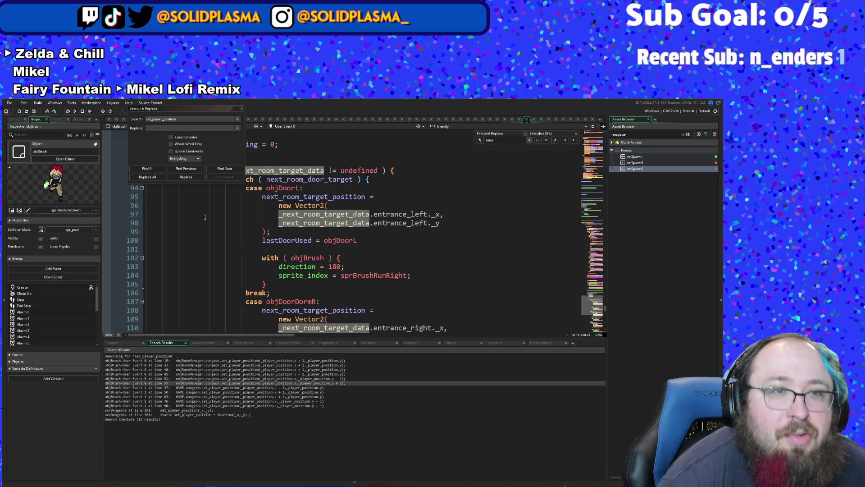
- Search the project for get_player_position (12 matches) and jump to its definition in scrDungeons
left_click(170, 120)
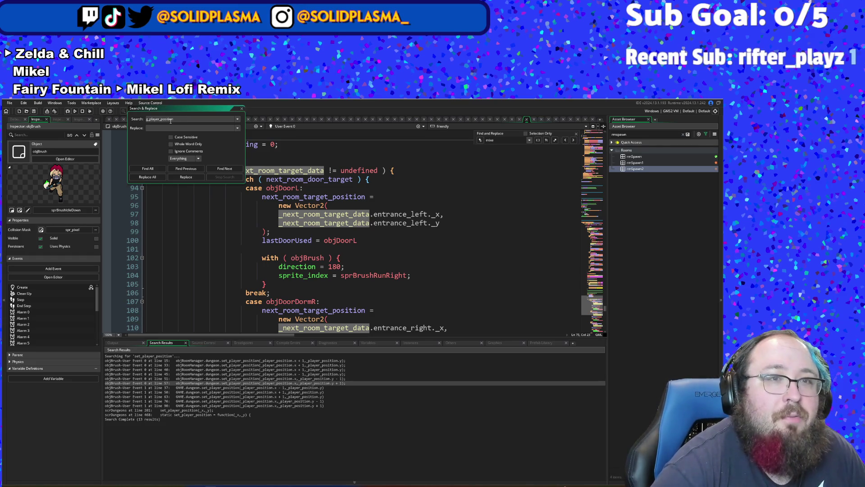
key("Return")
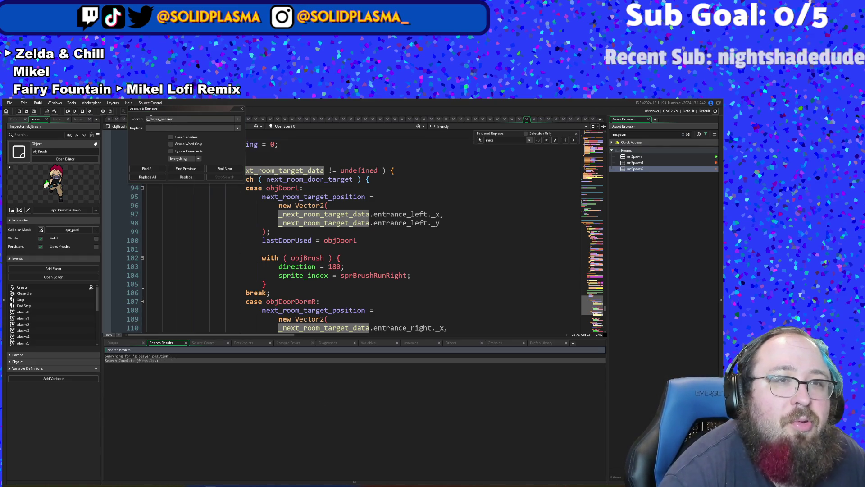
type("et")
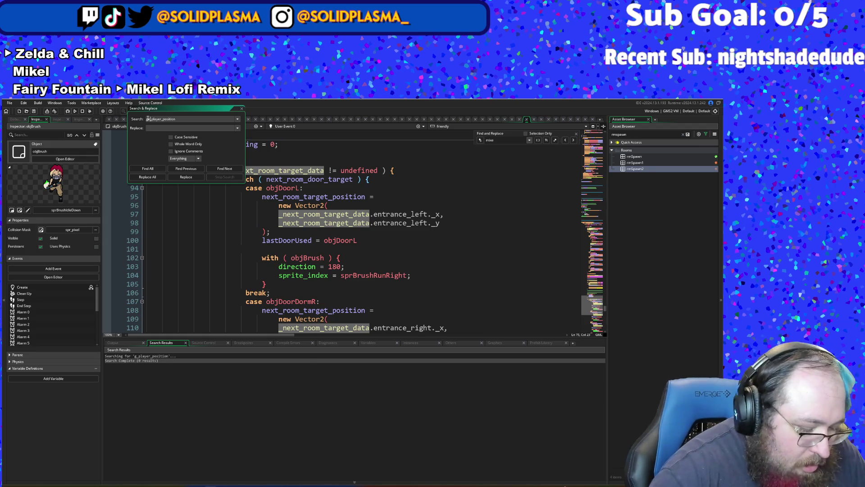
key("Return")
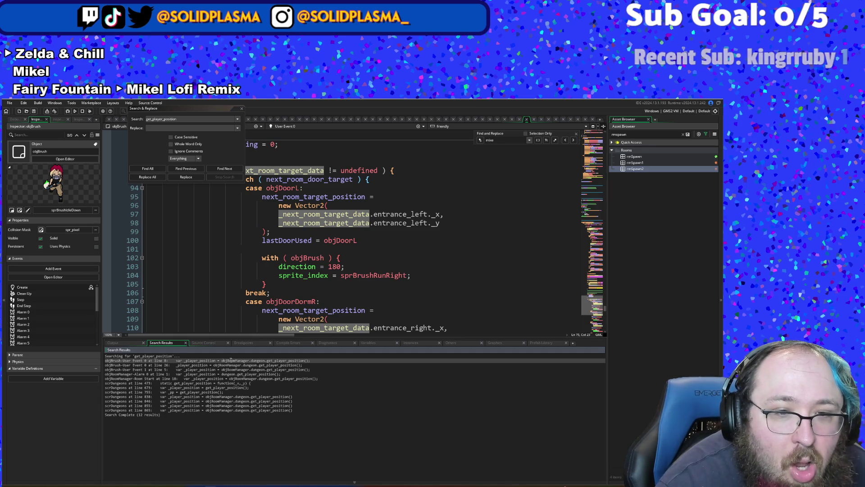
double_click(236, 360)
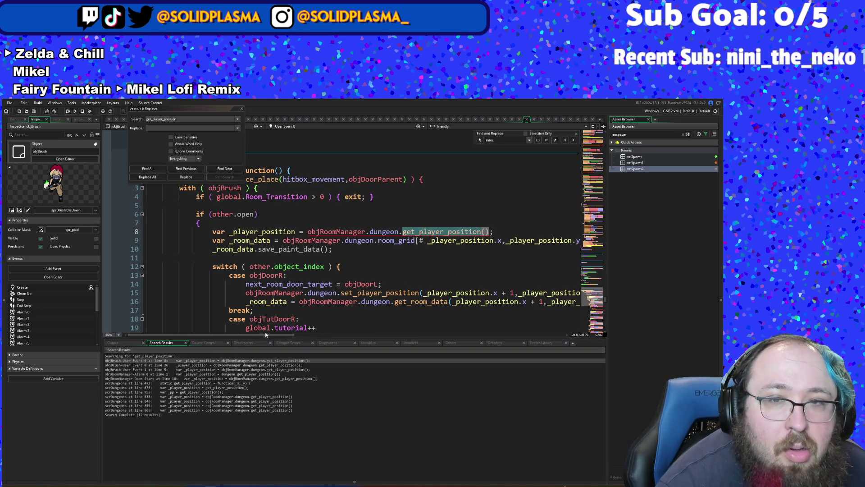
left_click(468, 231)
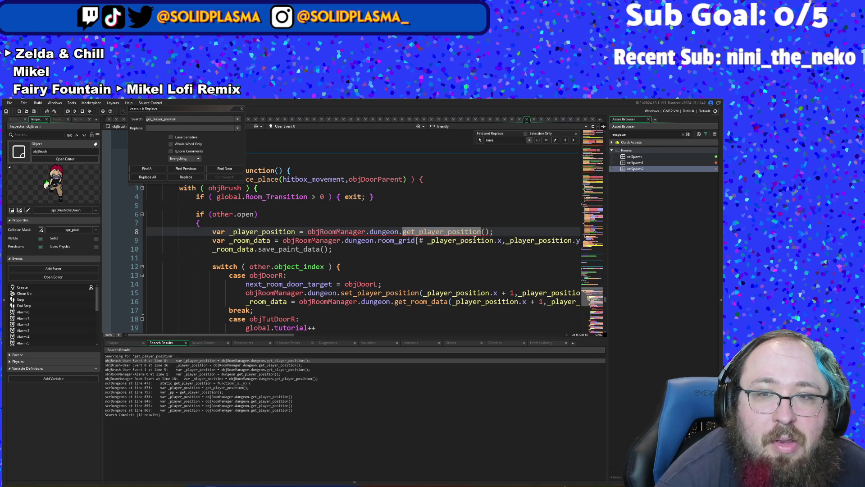
key("F12")
left_click(296, 213)
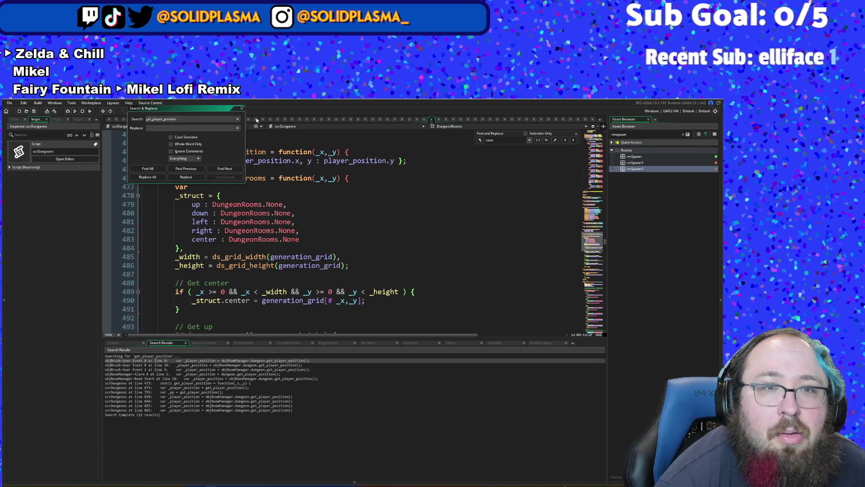
- Close Search & Replace and scroll scrDungeons past set_player_position to the Combat, ToughCombat and Loot checks
left_click(241, 108)
scroll(315, 203, "up", 3)
left_click(180, 186)
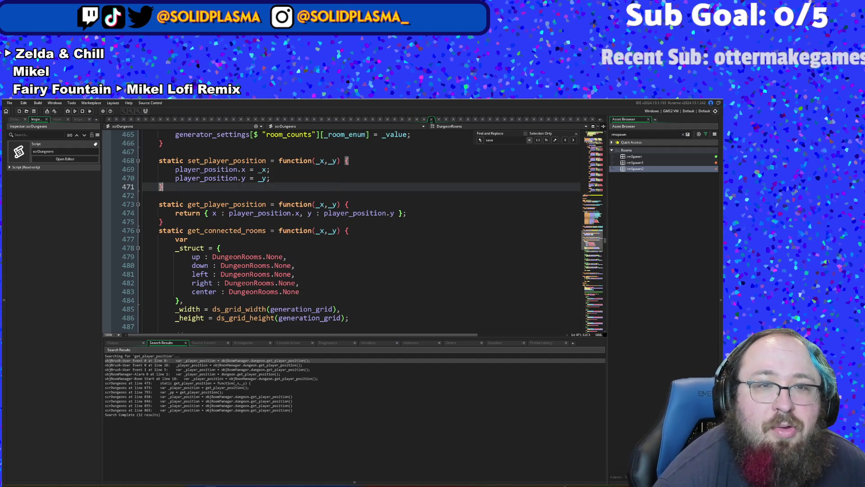
scroll(304, 198, "up", 4)
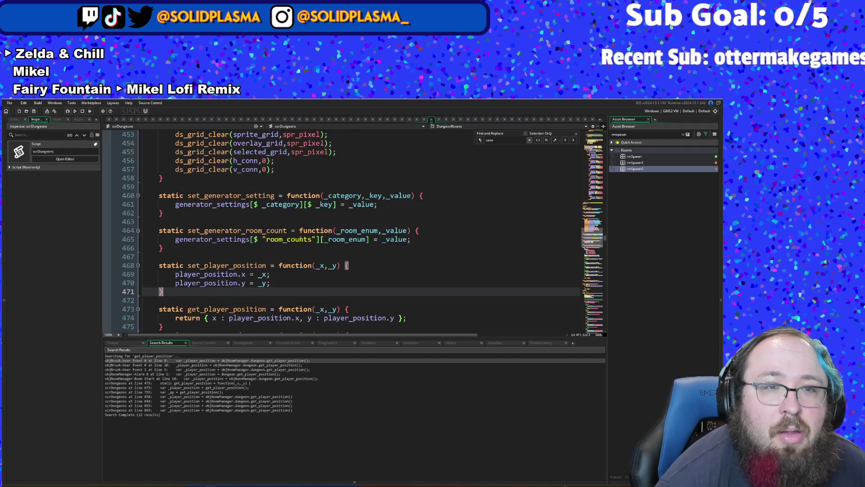
left_click(293, 283)
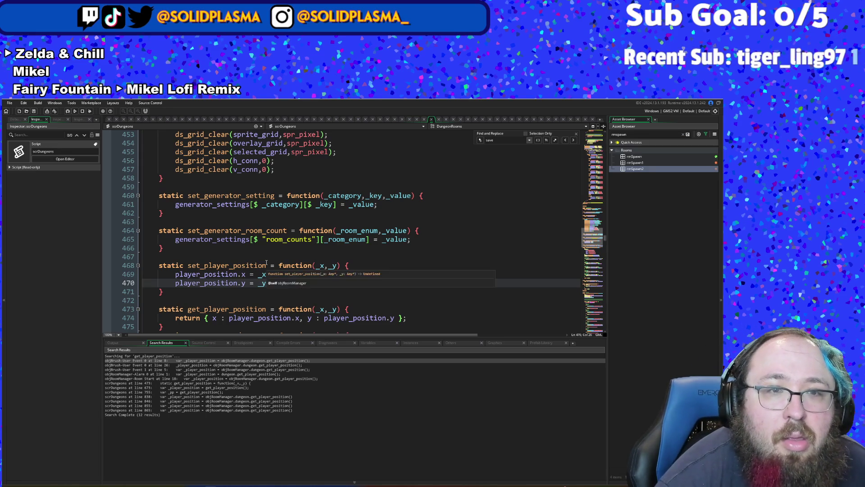
scroll(268, 255, "down", 6)
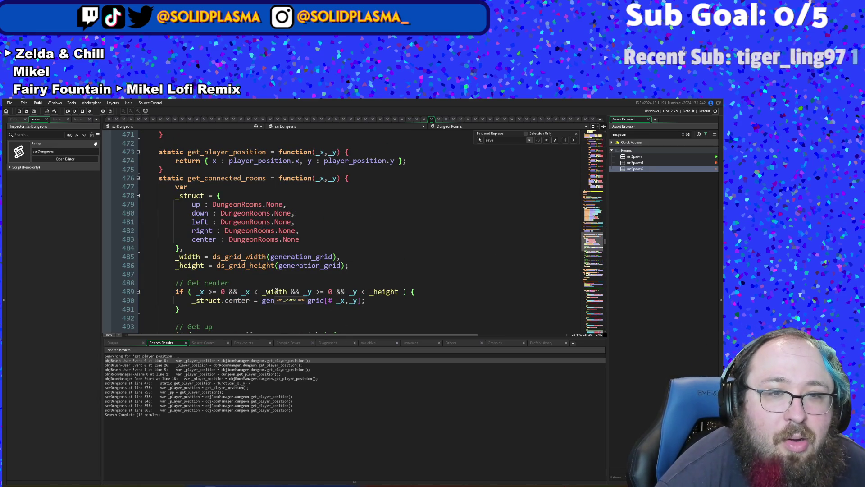
scroll(277, 291, "down", 14)
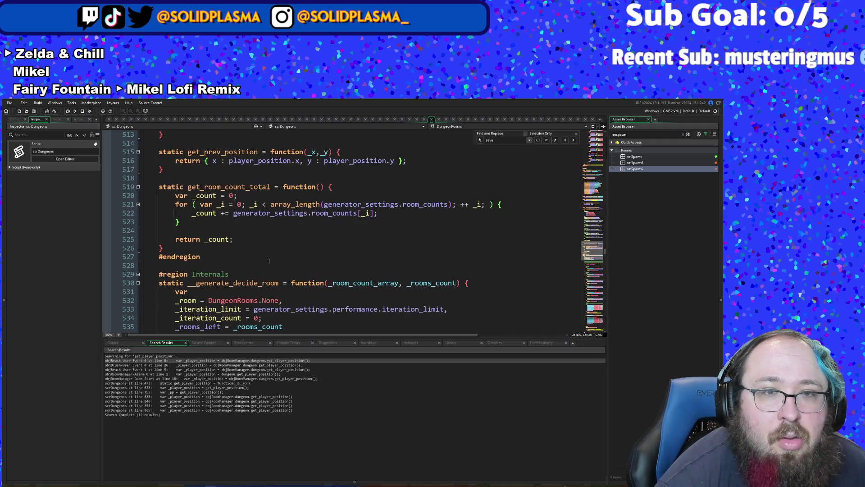
scroll(267, 248, "down", 12)
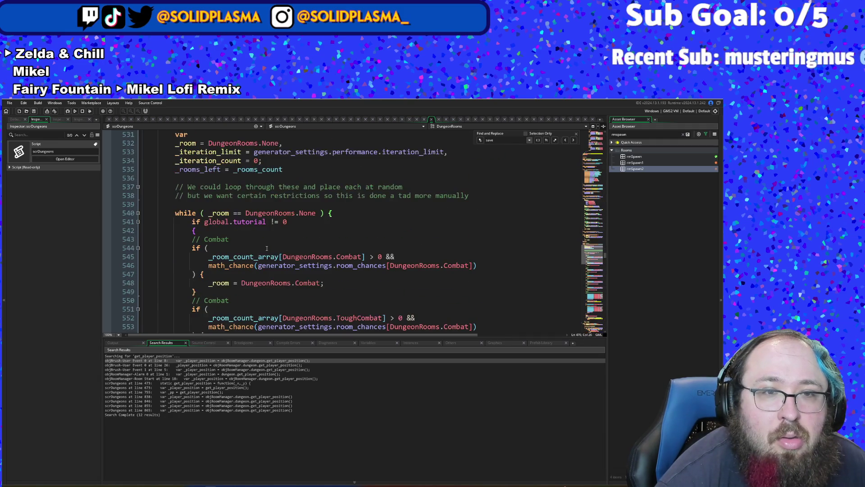
left_click(267, 249)
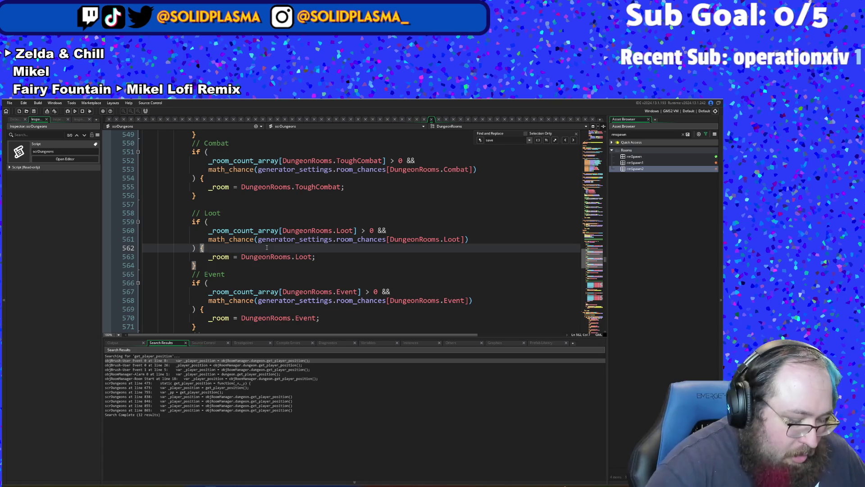
- Find set_pla in scrDungeons and change line 201 to set_player_position(_x-1,_y)
key("ctrl+f")
type("set")
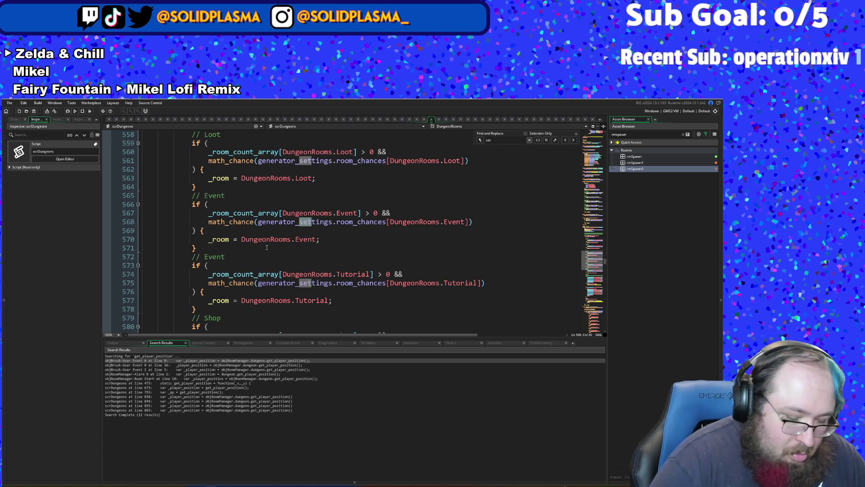
type("_pla")
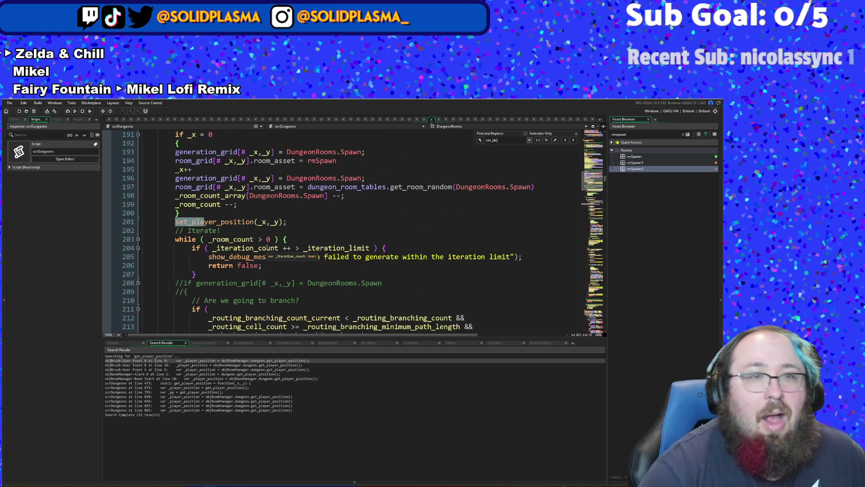
scroll(251, 232, "up", 2)
left_click(249, 239)
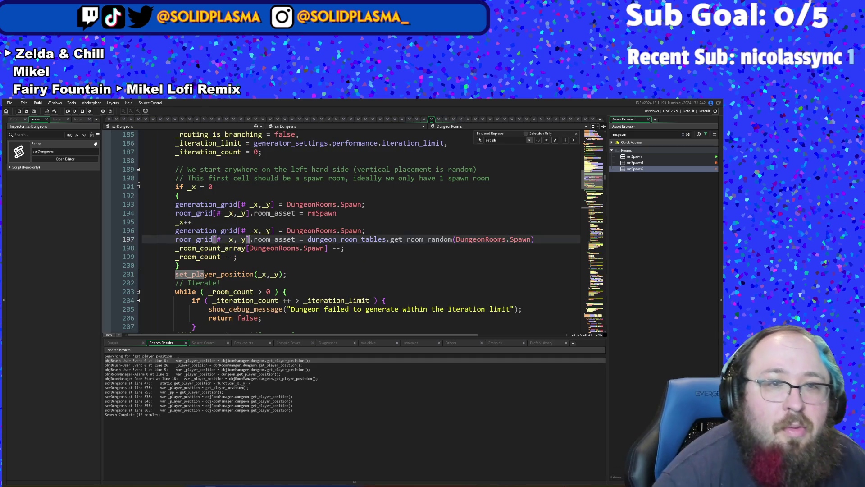
left_click(266, 274)
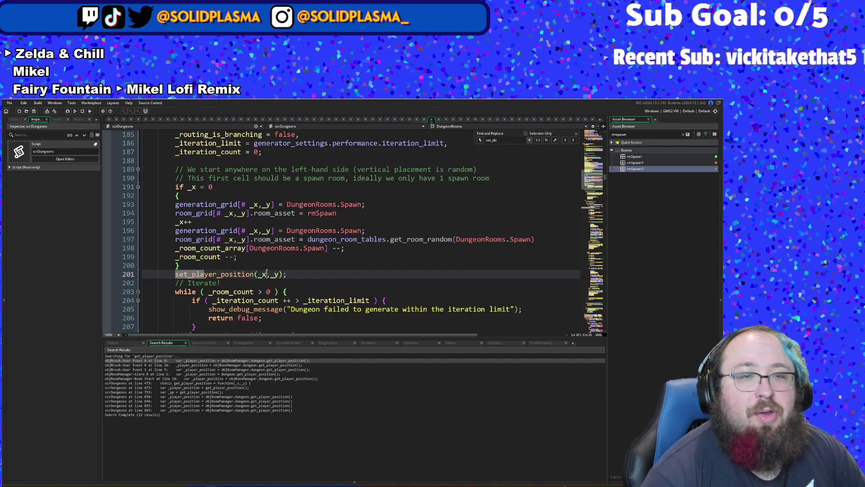
type("-1")
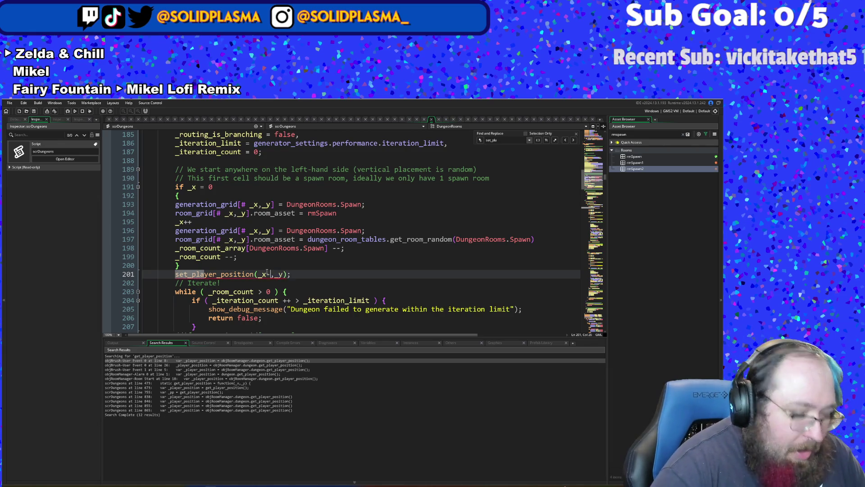
- Review the code around the edited spawn call on lines 199–201
left_click(267, 247)
scroll(268, 247, "down", 2)
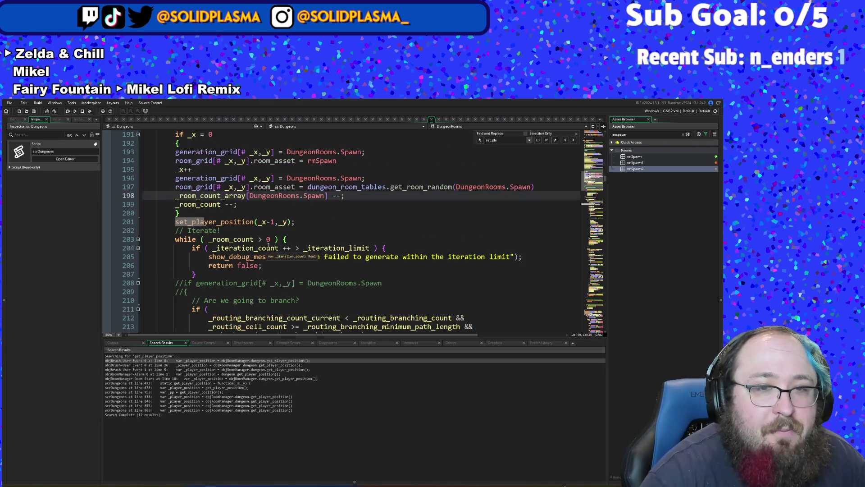
left_click(252, 239)
left_click(246, 203)
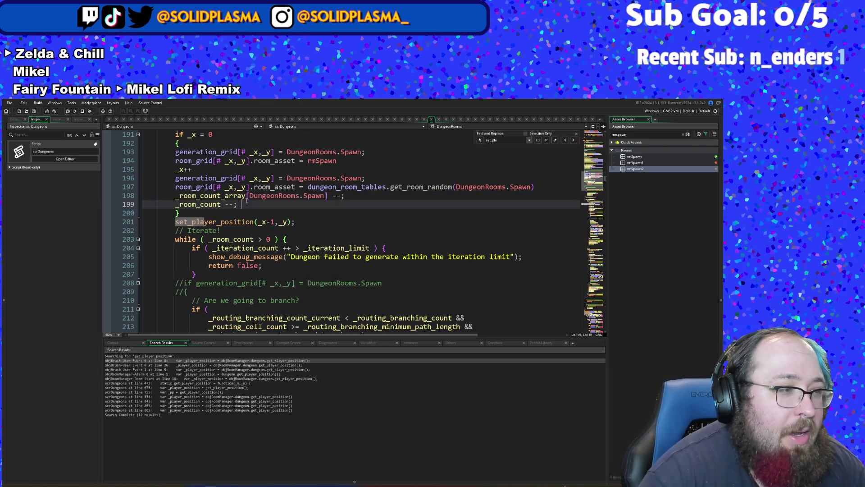
left_click(324, 233)
scroll(309, 224, "up", 2)
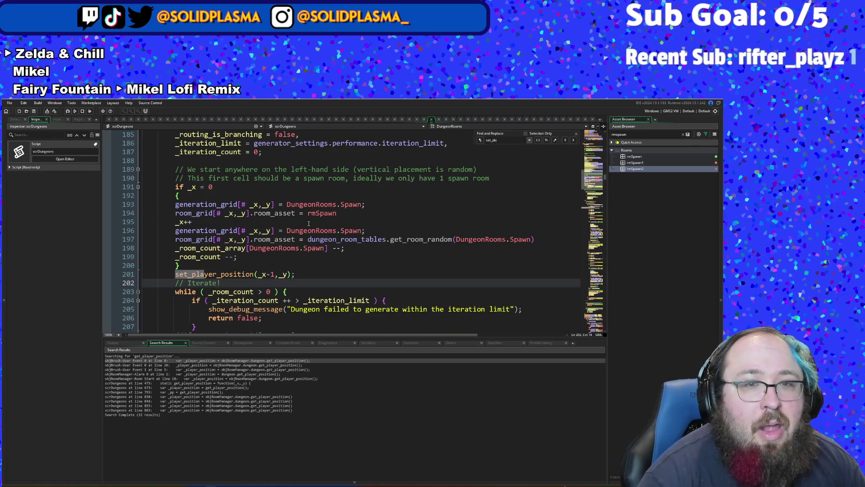
scroll(279, 223, "down", 4)
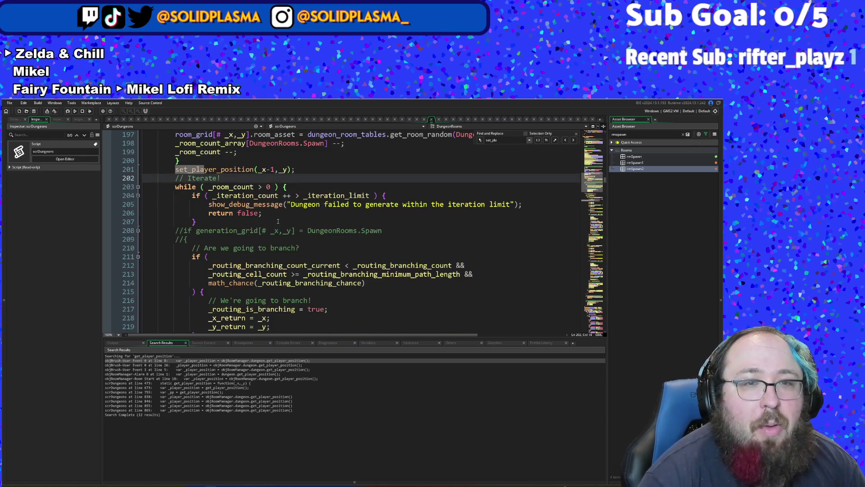
left_click(278, 222)
left_click(273, 201)
scroll(273, 202, "down", 4)
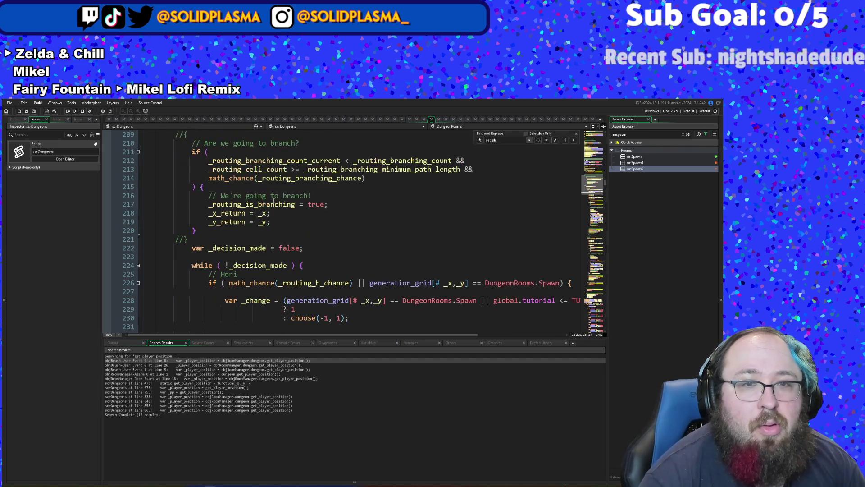
scroll(273, 201, "down", 20)
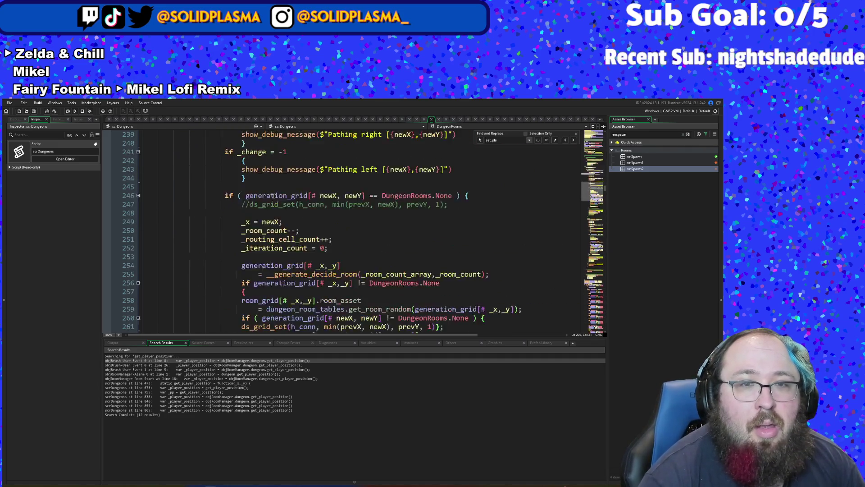
scroll(270, 183, "down", 20)
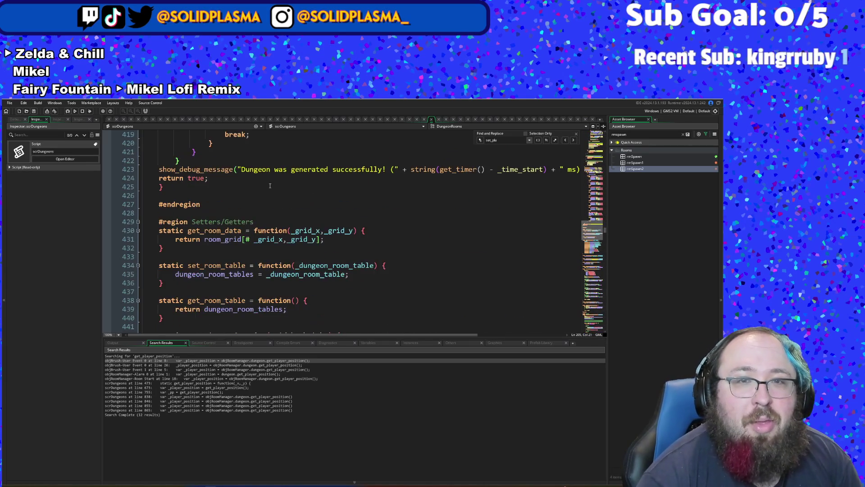
scroll(270, 186, "up", 3)
scroll(270, 186, "down", 4)
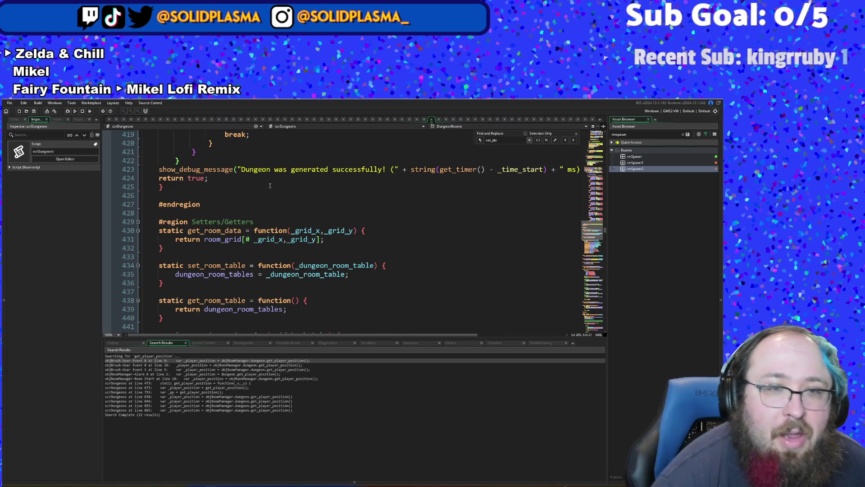
scroll(270, 186, "down", 5)
scroll(270, 185, "down", 2)
scroll(270, 186, "up", 2)
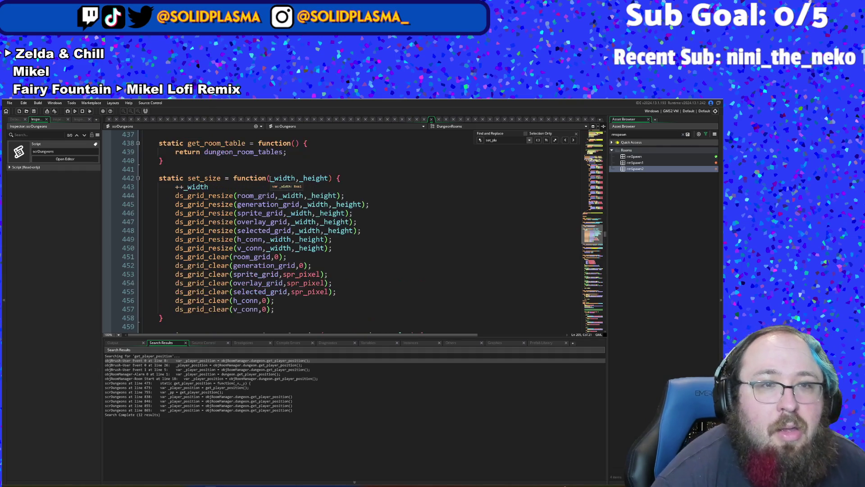
scroll(270, 179, "down", 14)
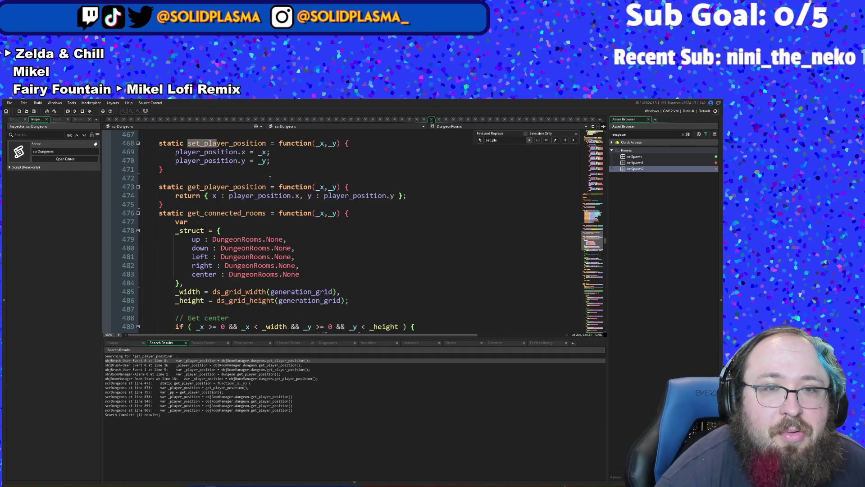
scroll(270, 179, "down", 16)
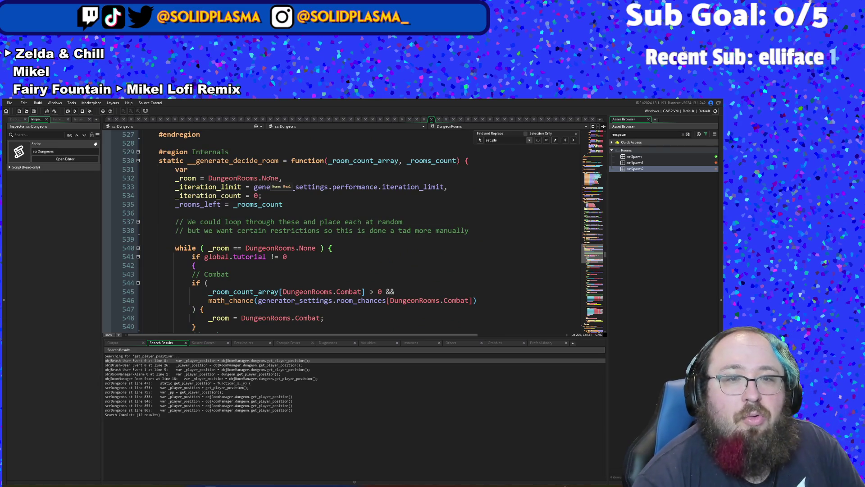
scroll(270, 179, "down", 2)
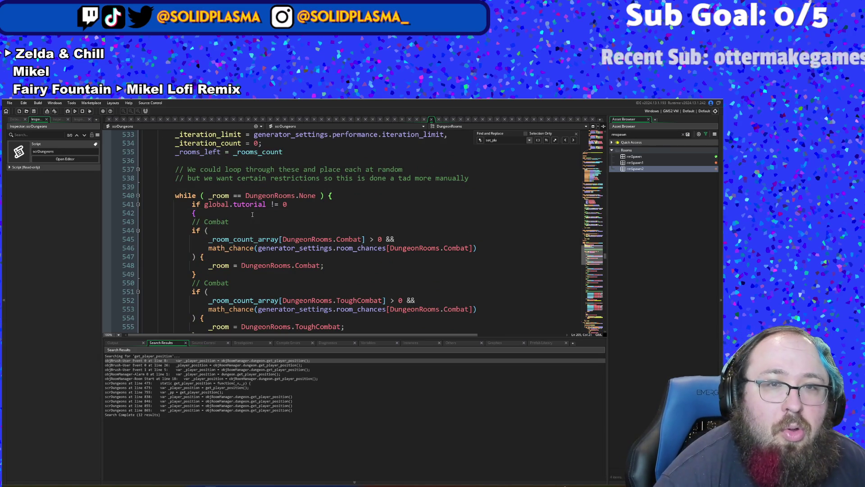
left_click(253, 214)
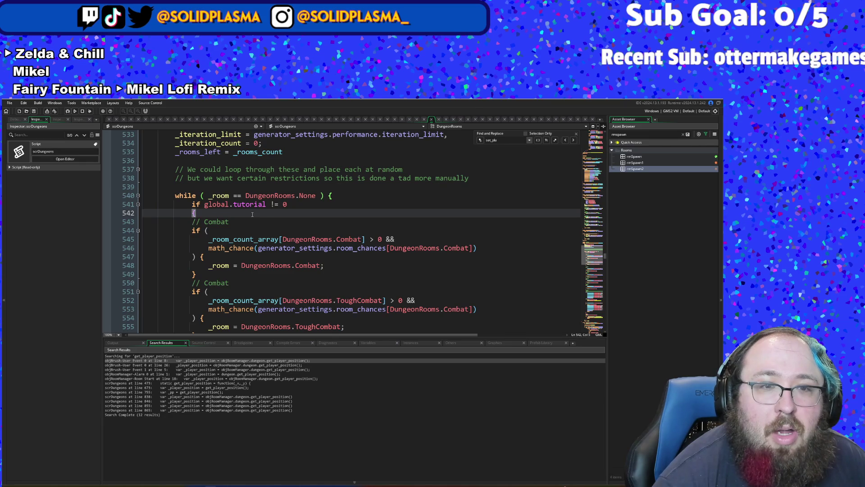
scroll(252, 215, "down", 2)
scroll(418, 220, "down", 12)
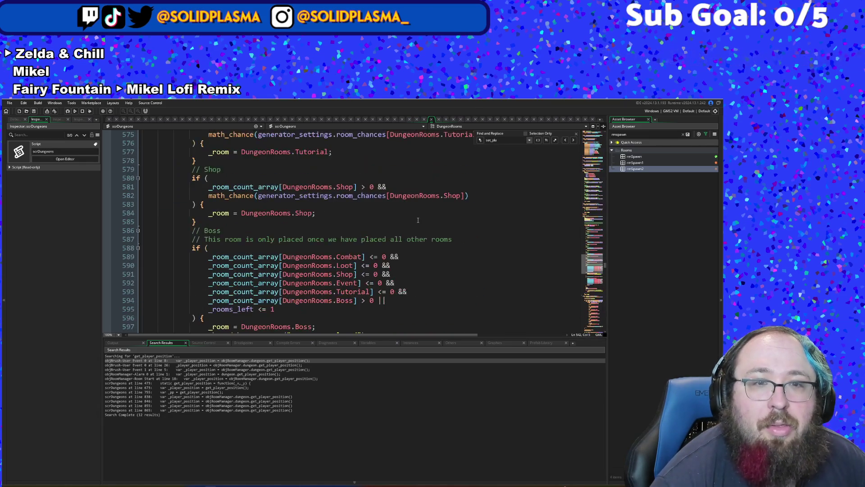
scroll(417, 220, "down", 4)
scroll(417, 220, "up", 10)
scroll(418, 217, "up", 6)
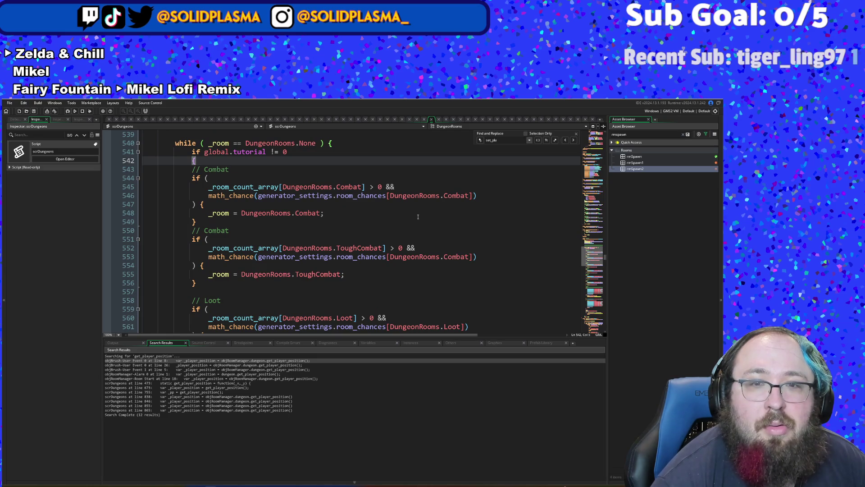
mouse_move(436, 257)
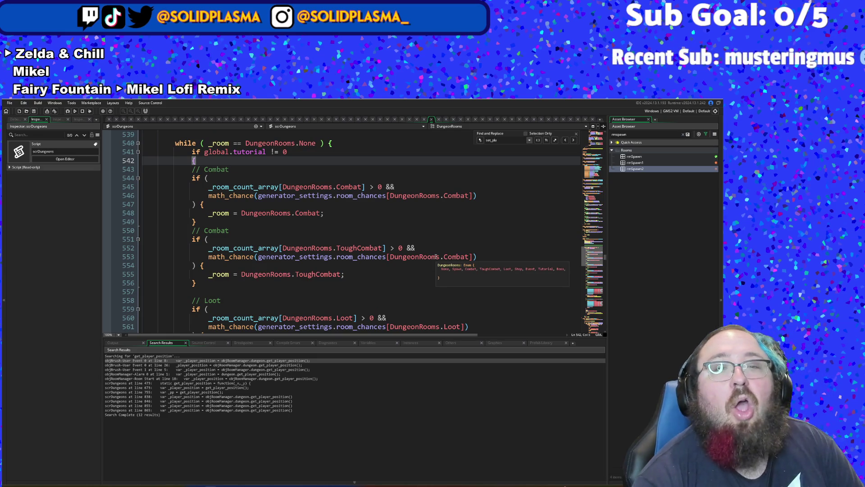
- On line 553, change room_chances[DungeonRooms.Combat] to DungeonRooms.ToughCombat
left_click(442, 258)
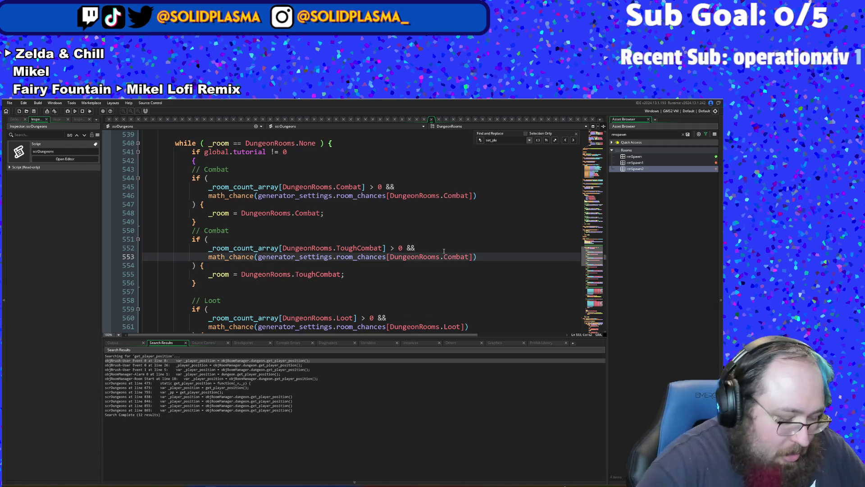
type("Tough")
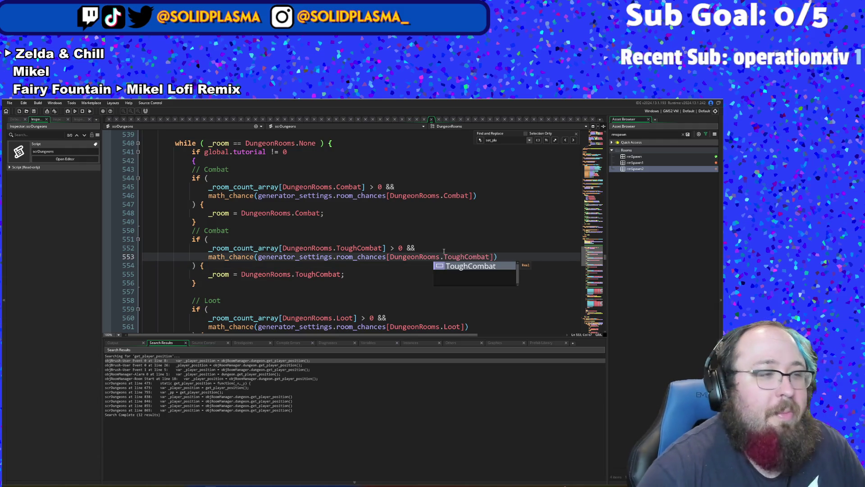
left_click(393, 280)
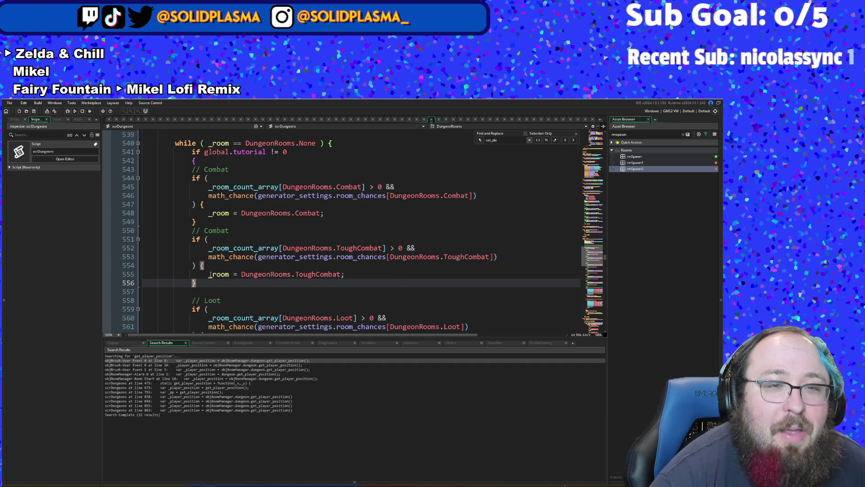
- Delete the empty line 557 between the ToughCombat block and the // Loot comment
left_click(199, 265)
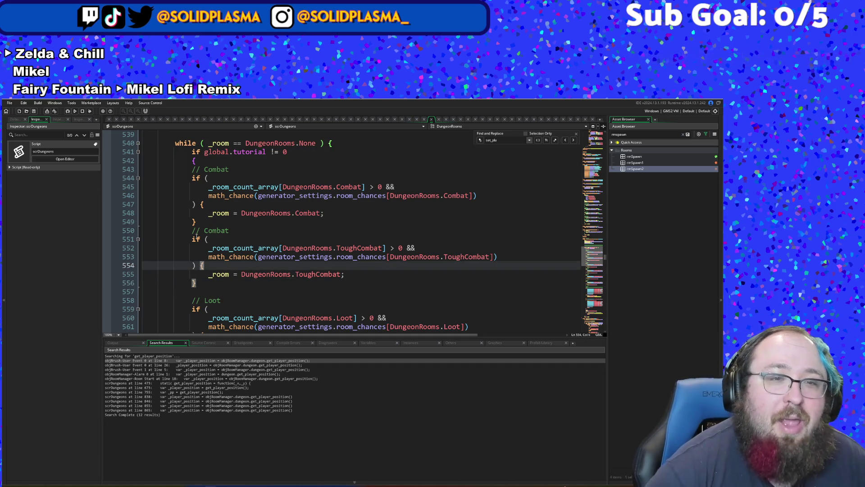
key("Return")
key("BackSpace")
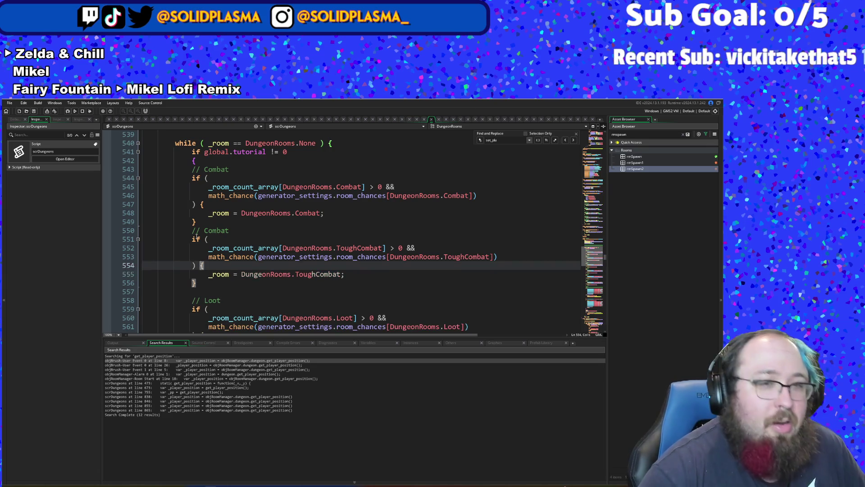
key("Down")
key("Down")
key("Down")
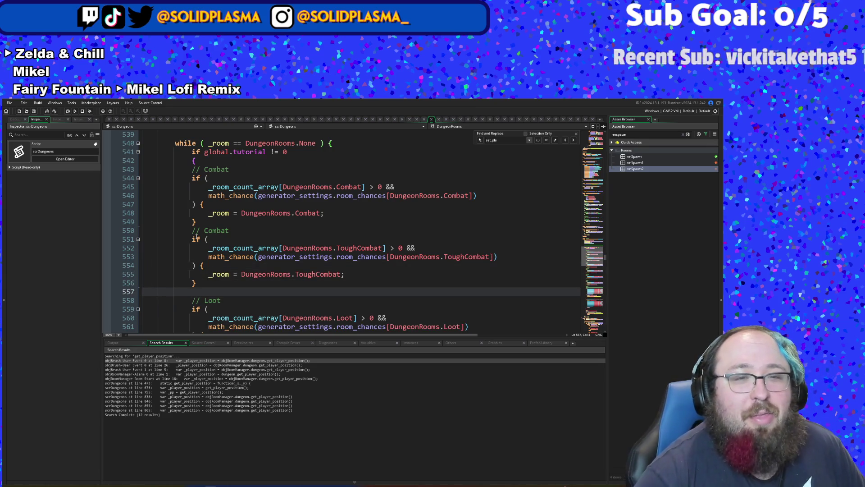
scroll(167, 239, "down", 2)
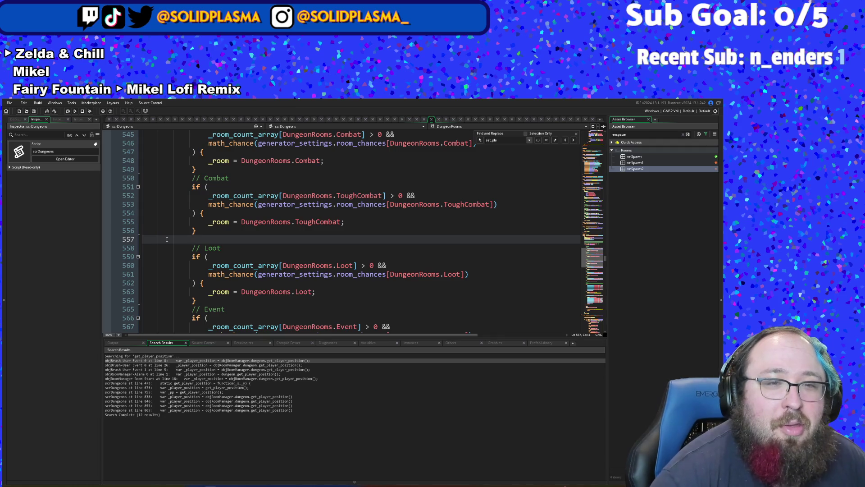
key("BackSpace")
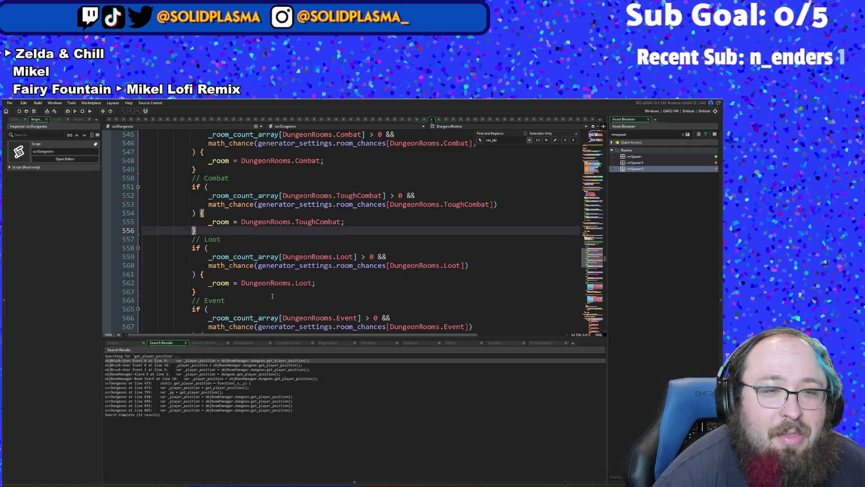
left_click(273, 294)
scroll(286, 265, "up", 2)
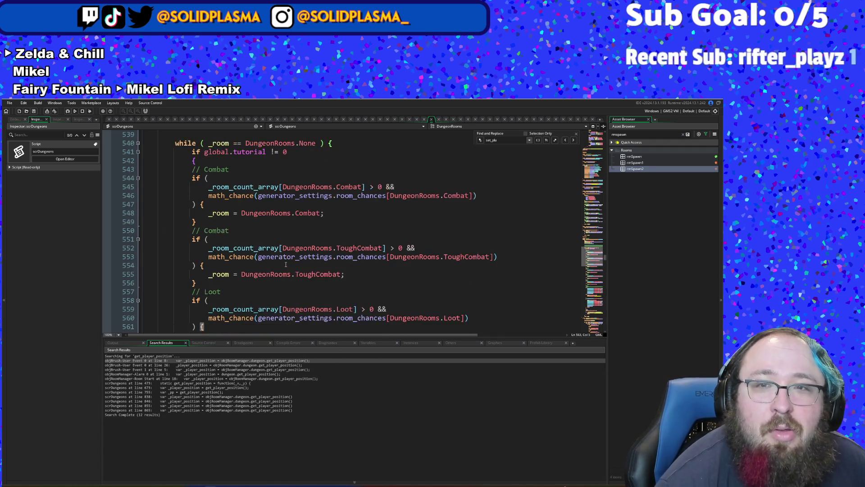